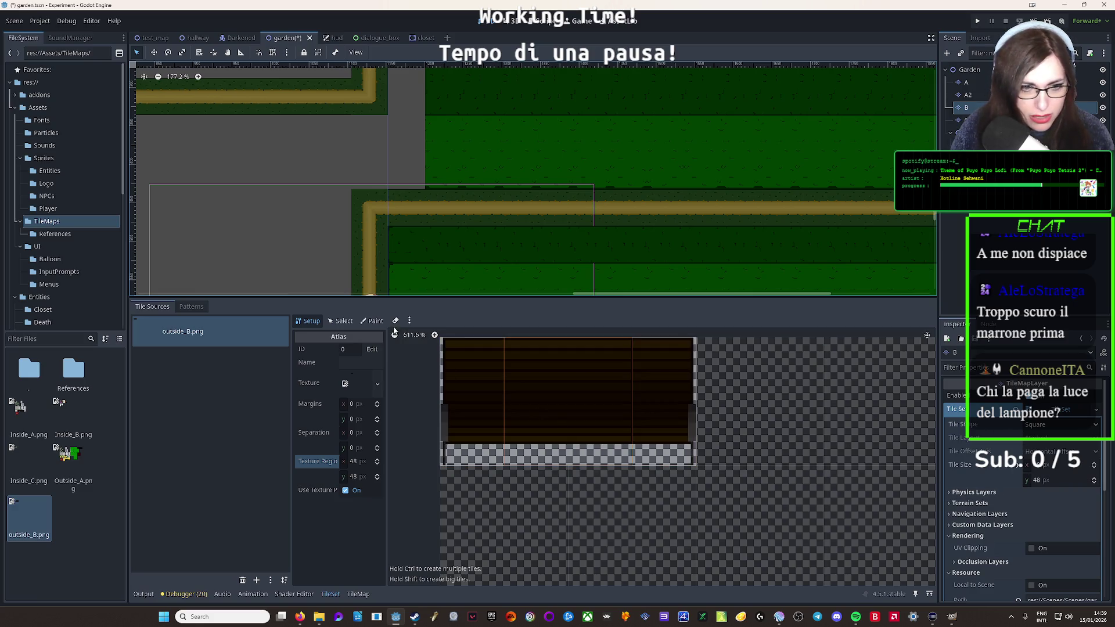
Choose Texture Origin as the painted tile property and bring the bench into view in the atlas
{"action": "left_click", "coordinate": [372, 320]}
{"action": "left_click", "coordinate": [342, 351]}
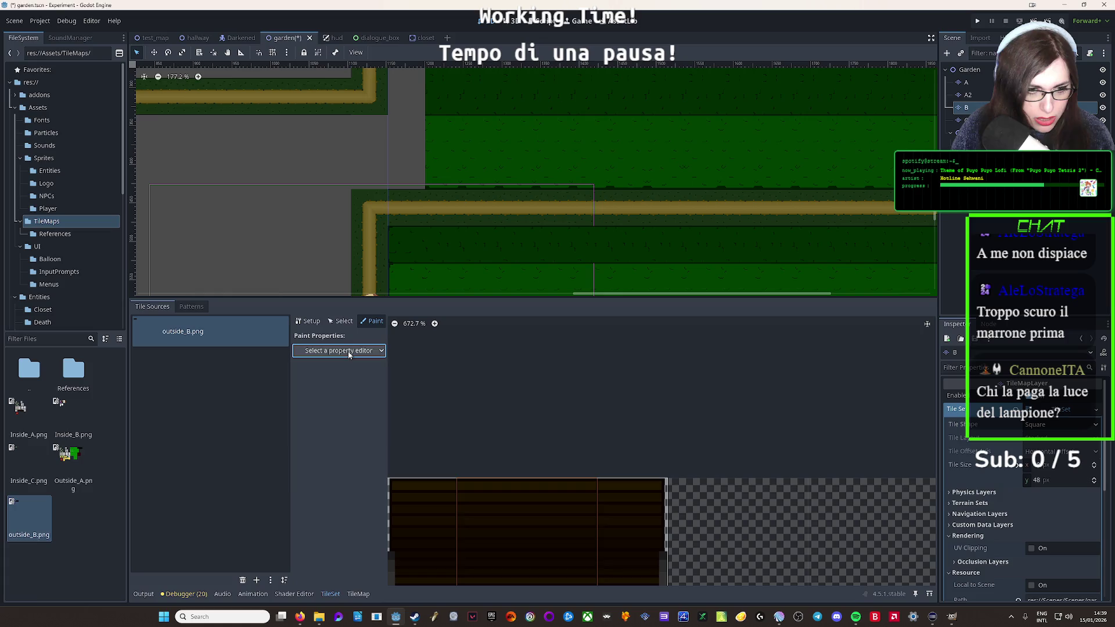
{"action": "left_click", "coordinate": [327, 376]}
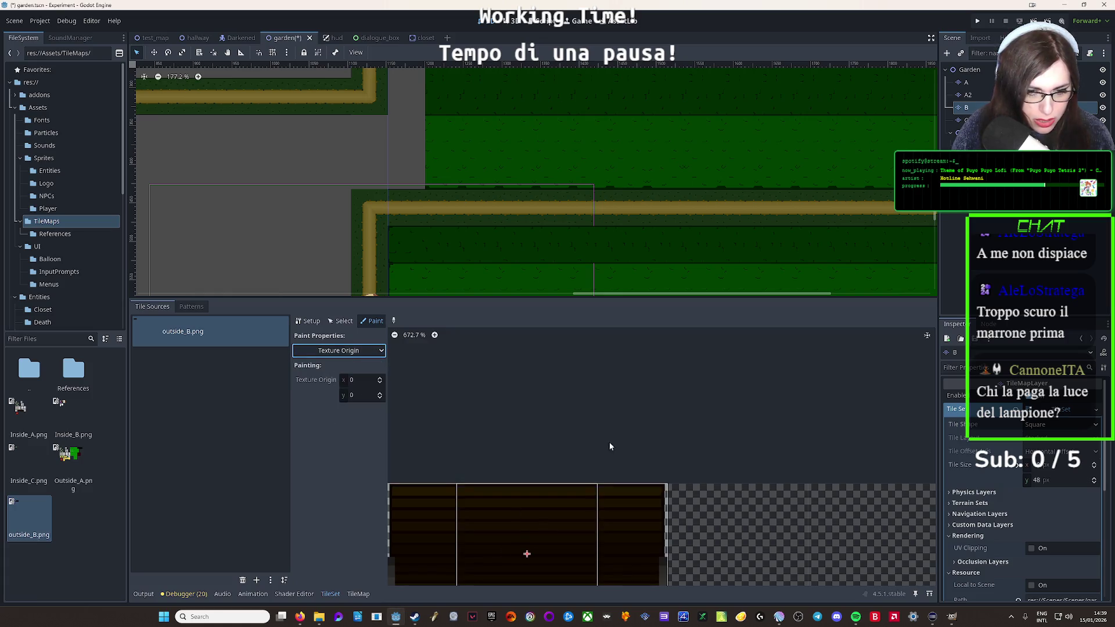
{"action": "left_click_drag", "start_coordinate": [609, 441], "coordinate": [650, 382]}
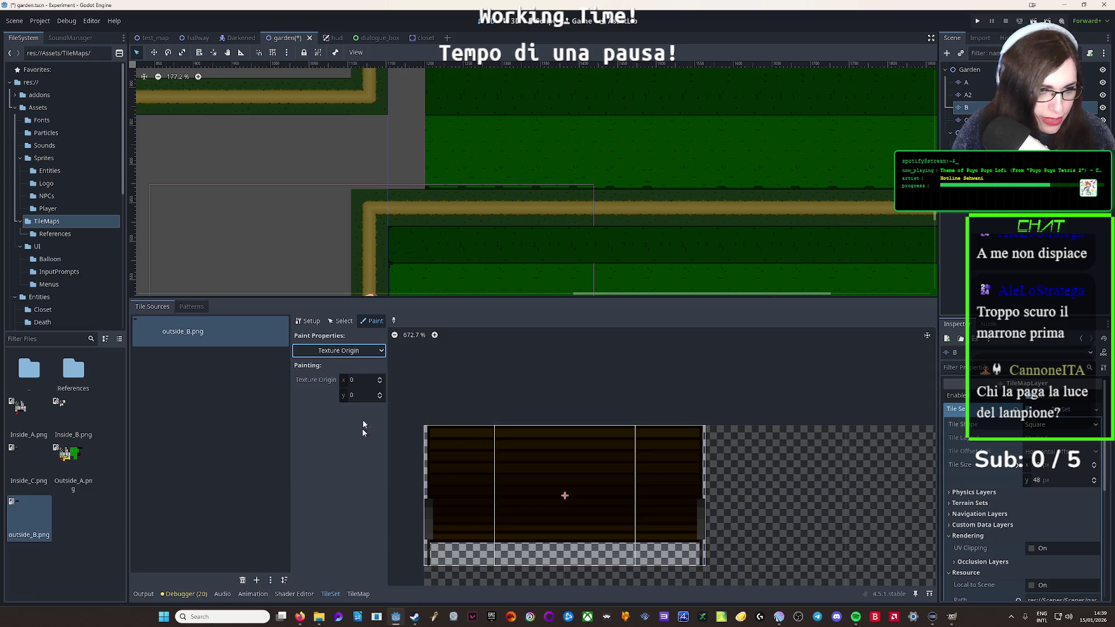
In Setup, delete the old bench tile and recreate it as two side-by-side tiles
{"action": "left_click", "coordinate": [308, 321]}
{"action": "right_click", "coordinate": [475, 504]}
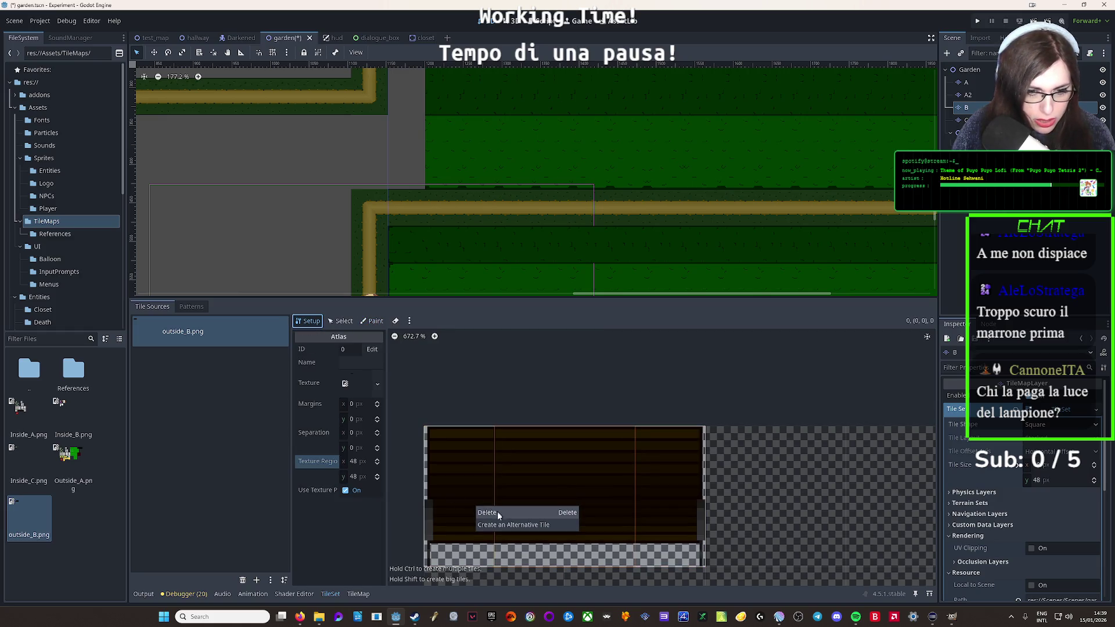
{"action": "left_click", "coordinate": [498, 513]}
{"action": "left_click_drag", "start_coordinate": [487, 508], "coordinate": [668, 516]}
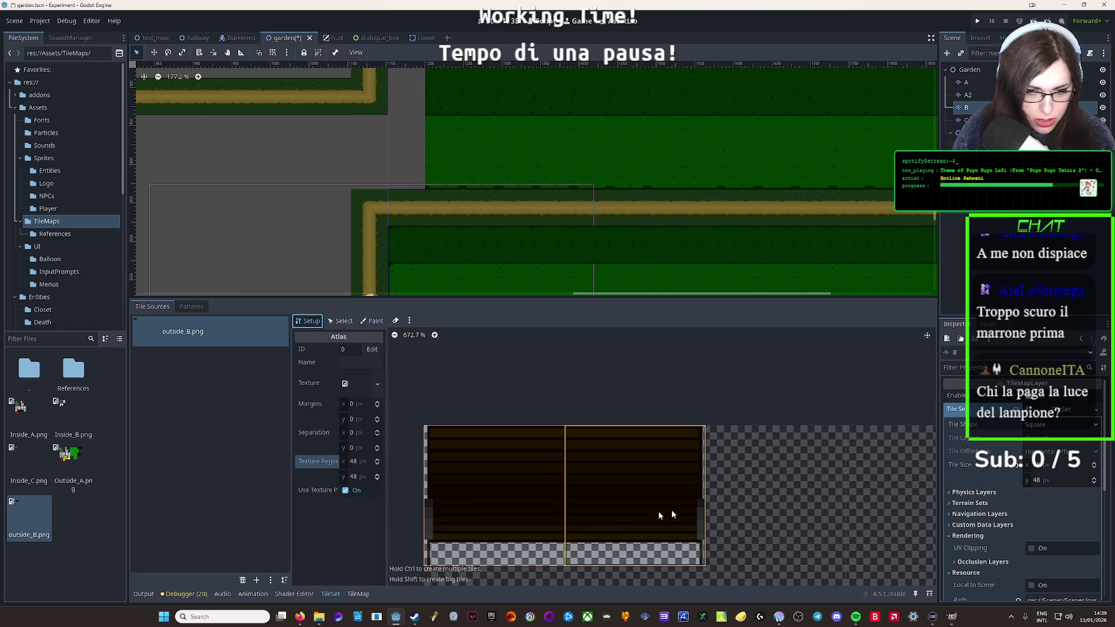
Use both bench tiles as the brush and paint the bench on the grey paving above the path corner
{"action": "left_click", "coordinate": [358, 594]}
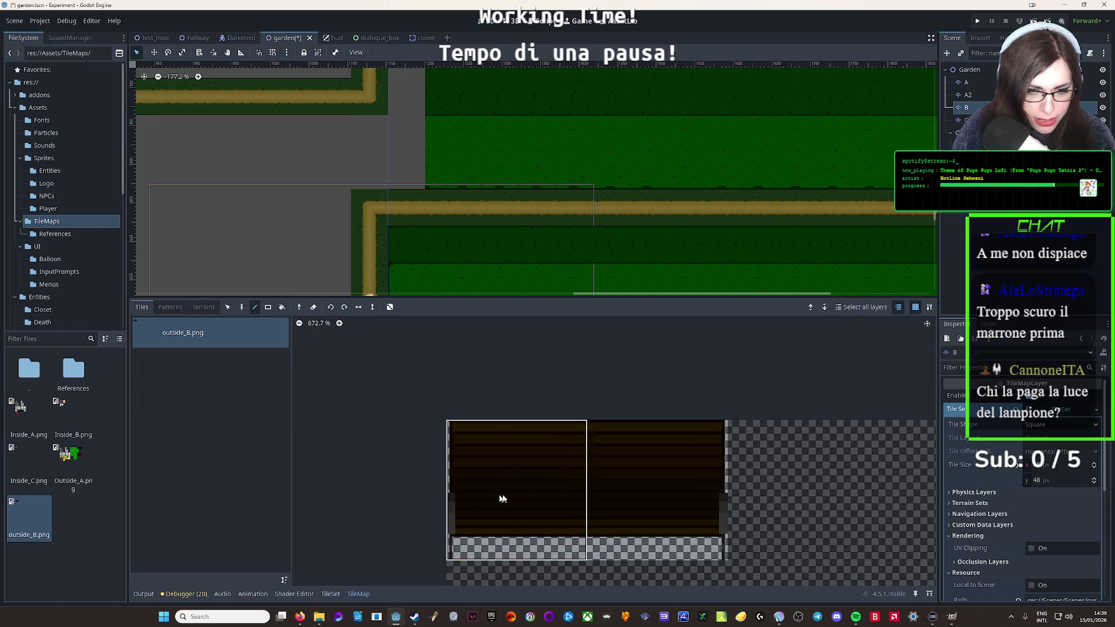
{"action": "left_click_drag", "start_coordinate": [503, 498], "coordinate": [656, 498]}
{"action": "scroll", "coordinate": [402, 194], "scroll_direction": "right", "scroll_amount": 10}
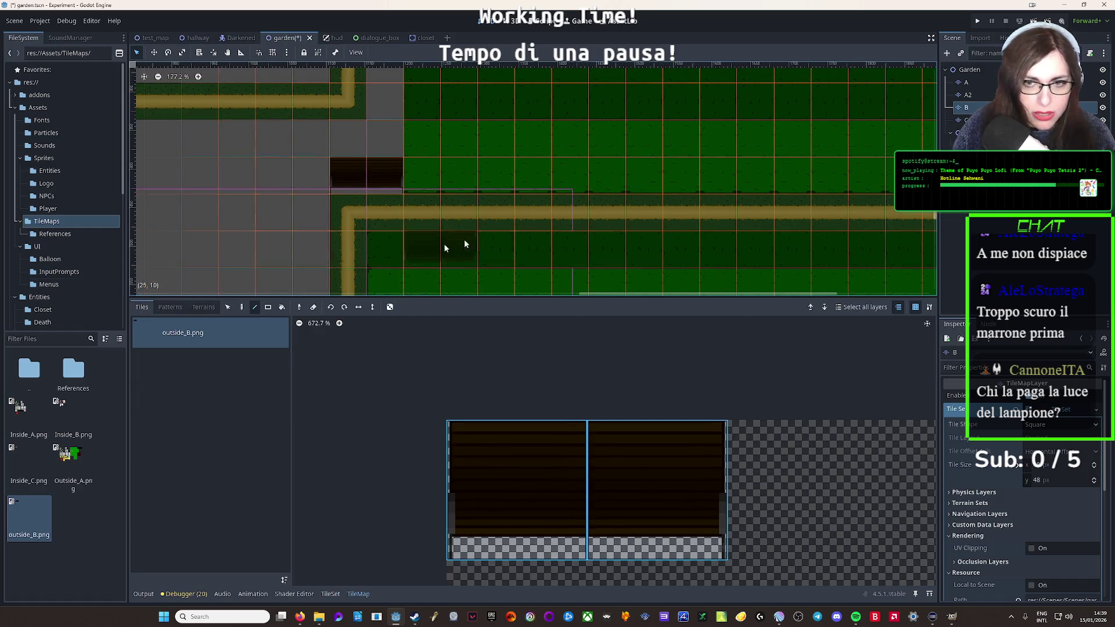
{"action": "scroll", "coordinate": [578, 224], "scroll_direction": "up", "scroll_amount": 6}
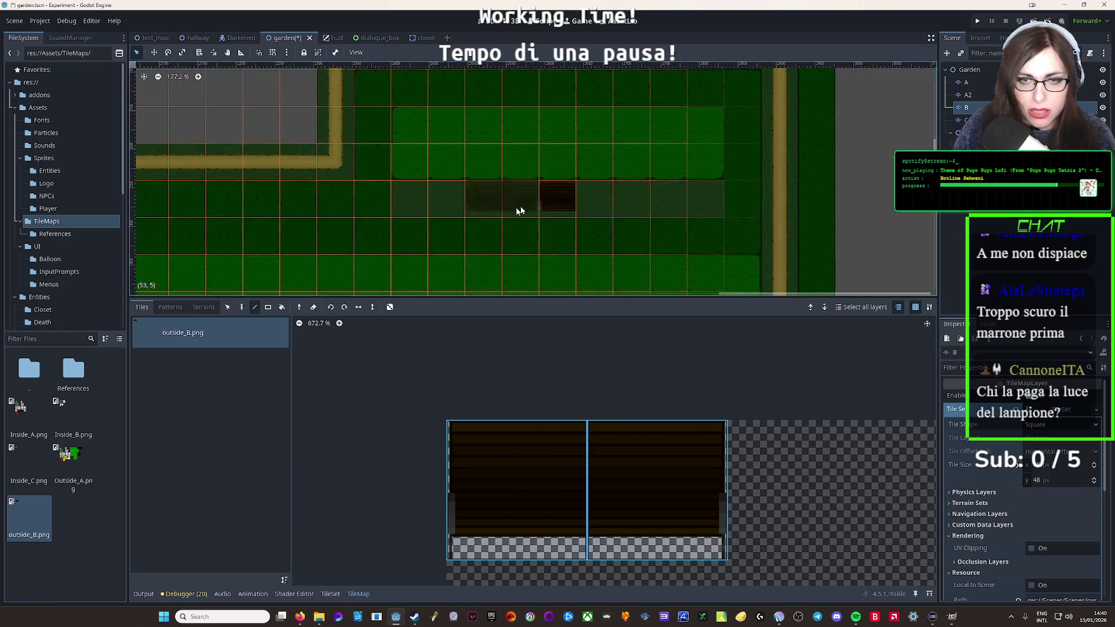
{"action": "scroll", "coordinate": [767, 236], "scroll_direction": "down", "scroll_amount": 2}
{"action": "scroll", "coordinate": [562, 270], "scroll_direction": "left", "scroll_amount": 10}
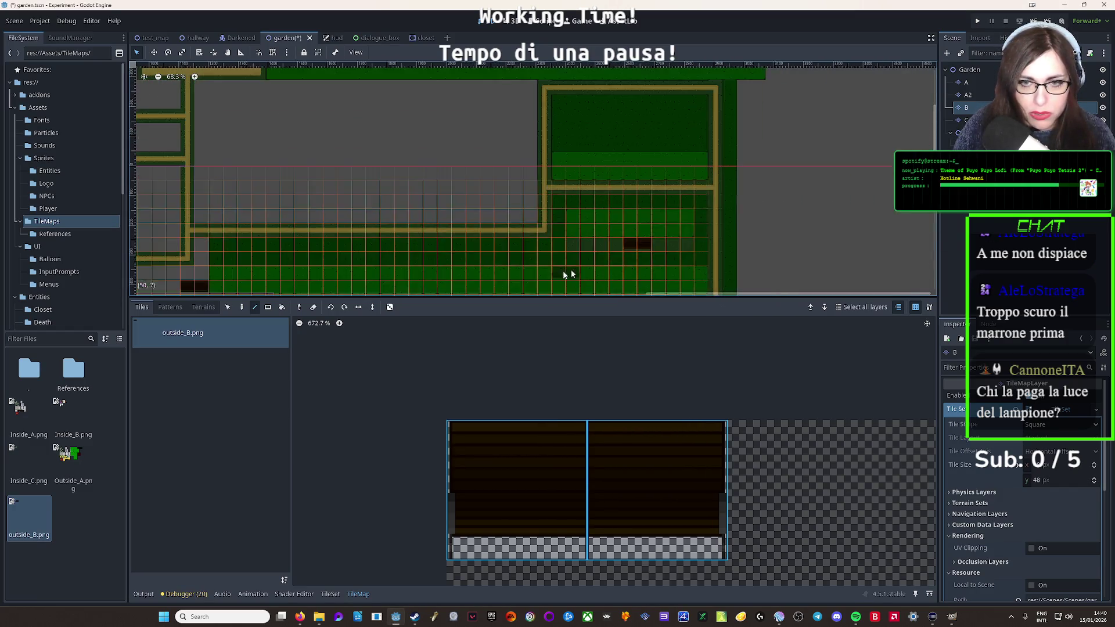
{"action": "scroll", "coordinate": [400, 210], "scroll_direction": "up", "scroll_amount": 5}
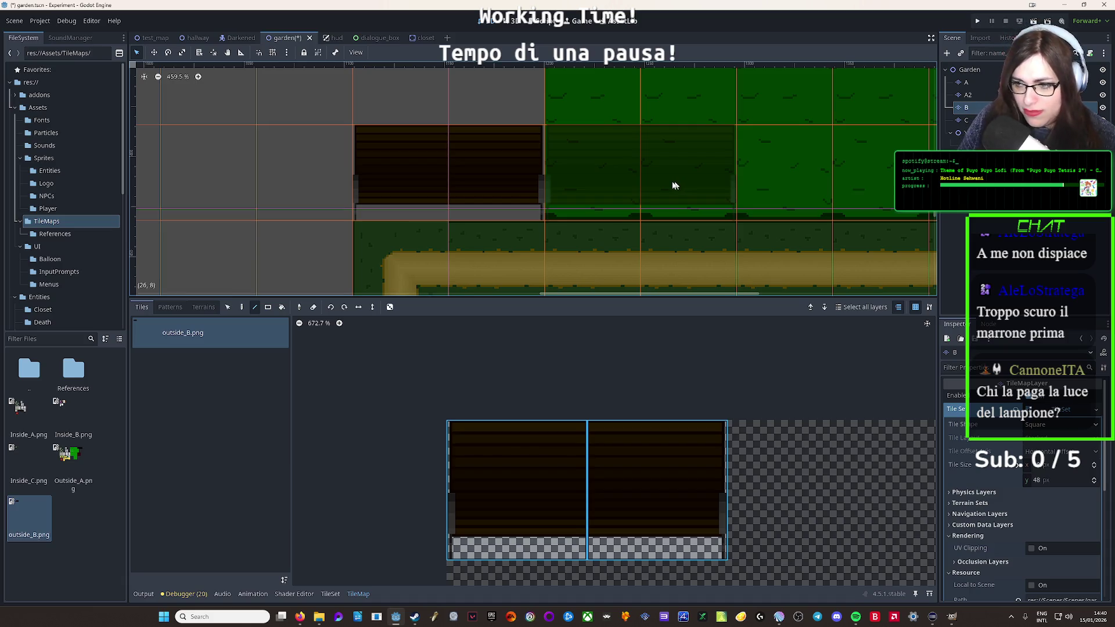
{"action": "scroll", "coordinate": [477, 174], "scroll_direction": "down", "scroll_amount": 7}
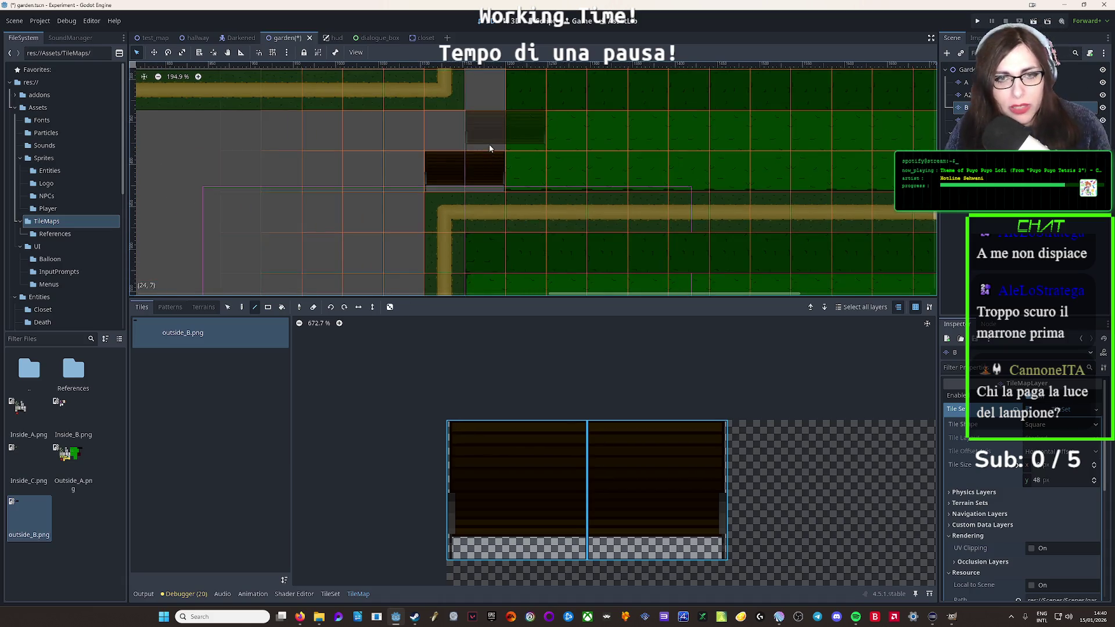
{"action": "scroll", "coordinate": [506, 239], "scroll_direction": "down", "scroll_amount": 2}
{"action": "scroll", "coordinate": [479, 240], "scroll_direction": "up", "scroll_amount": 7}
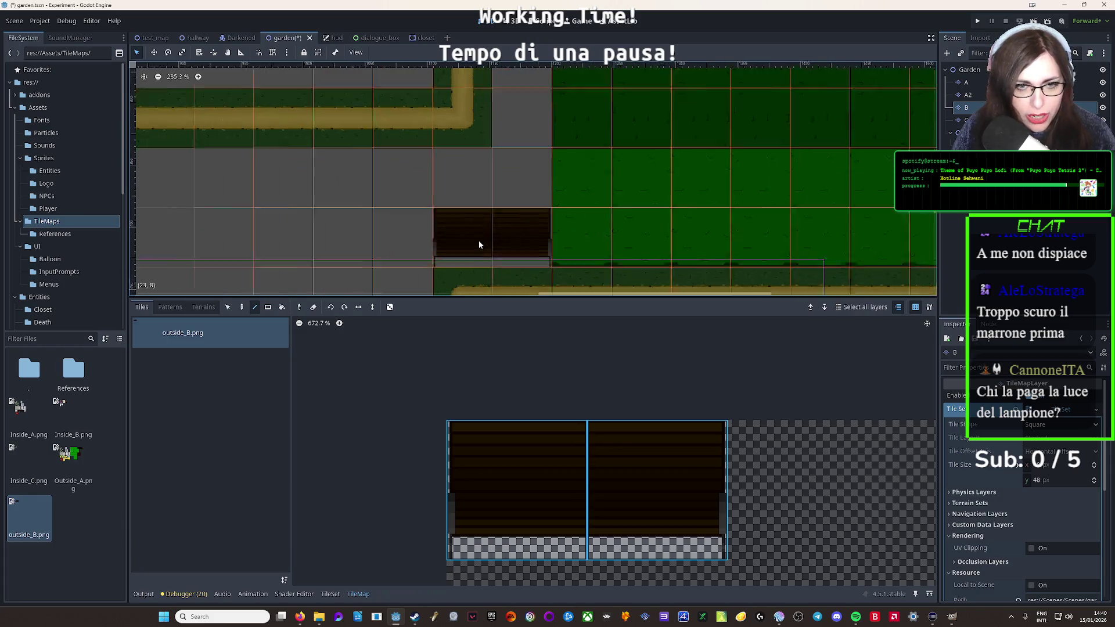
{"action": "scroll", "coordinate": [492, 204], "scroll_direction": "down", "scroll_amount": 5}
{"action": "scroll", "coordinate": [492, 204], "scroll_direction": "down", "scroll_amount": 8}
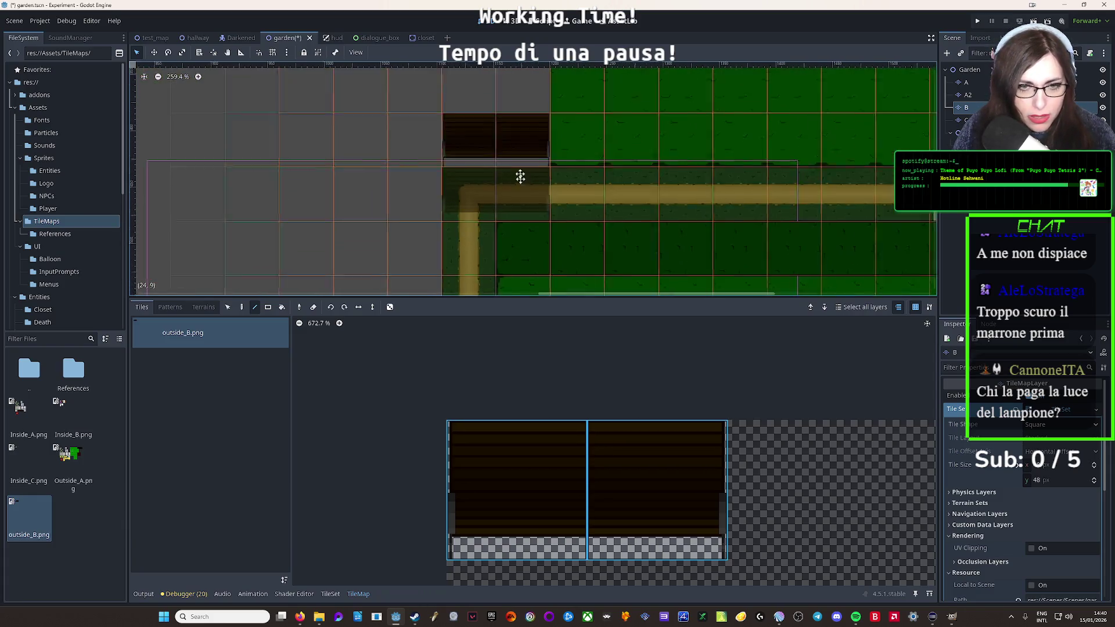
{"action": "scroll", "coordinate": [522, 158], "scroll_direction": "up", "scroll_amount": 13}
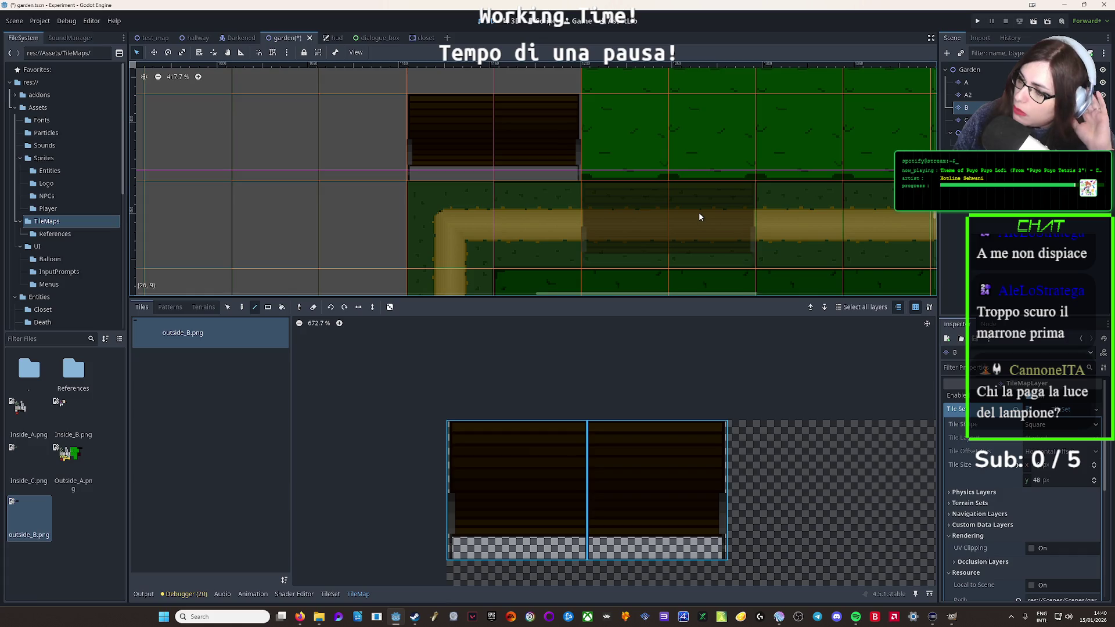
Save and run the garden with F5, maximize the game, walk onto the bench, then close it
{"action": "key", "text": "F5"}
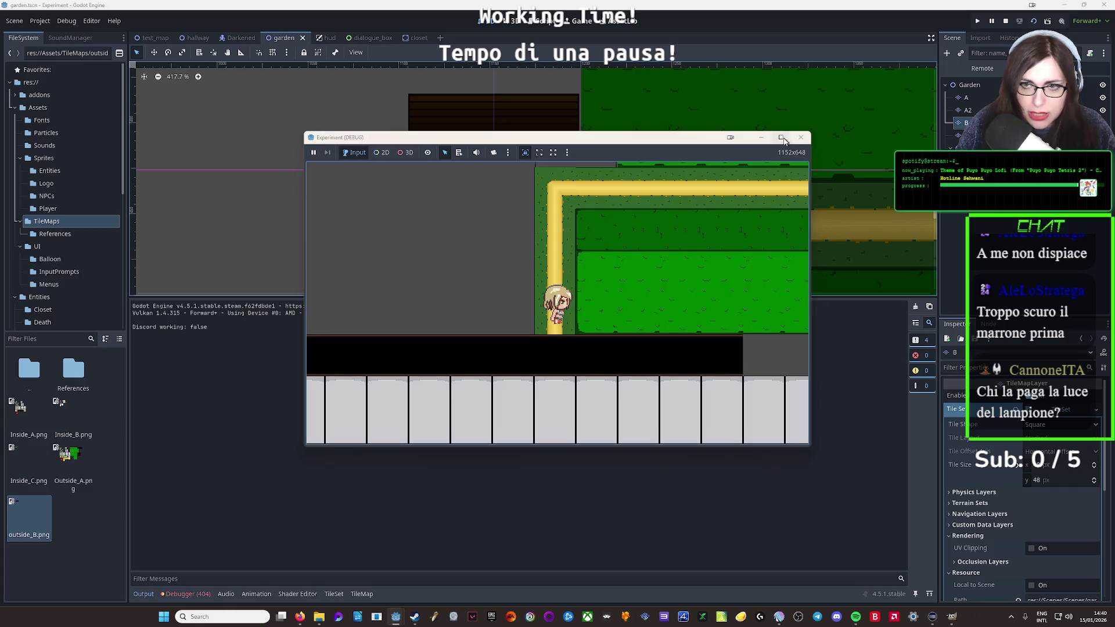
{"action": "left_click", "coordinate": [781, 137]}
{"action": "key", "text": "Up"}
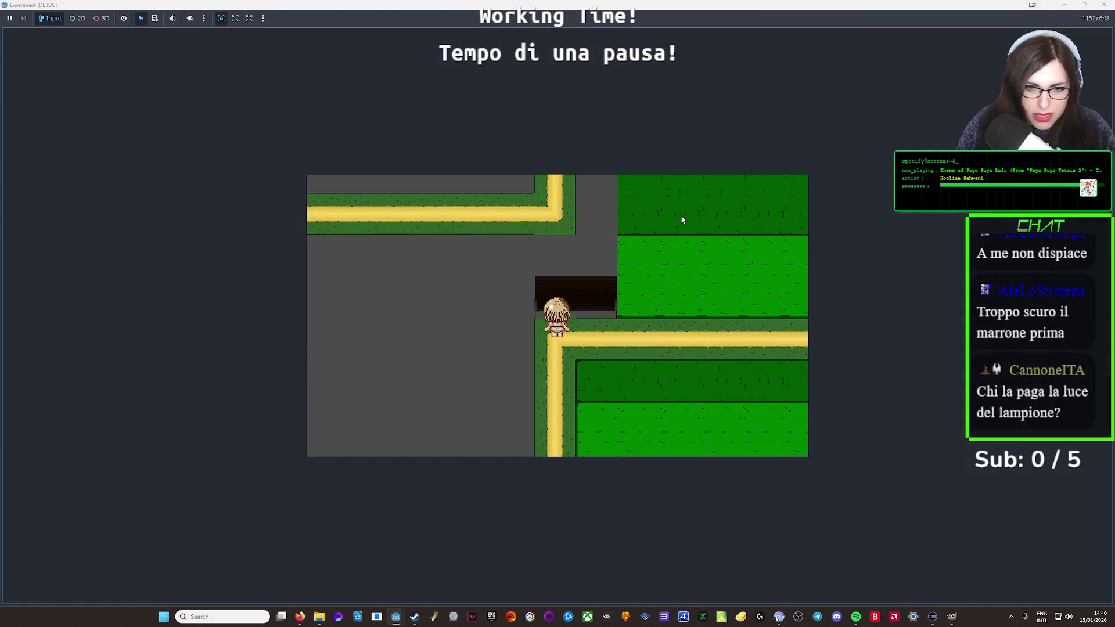
{"action": "key", "text": "Up"}
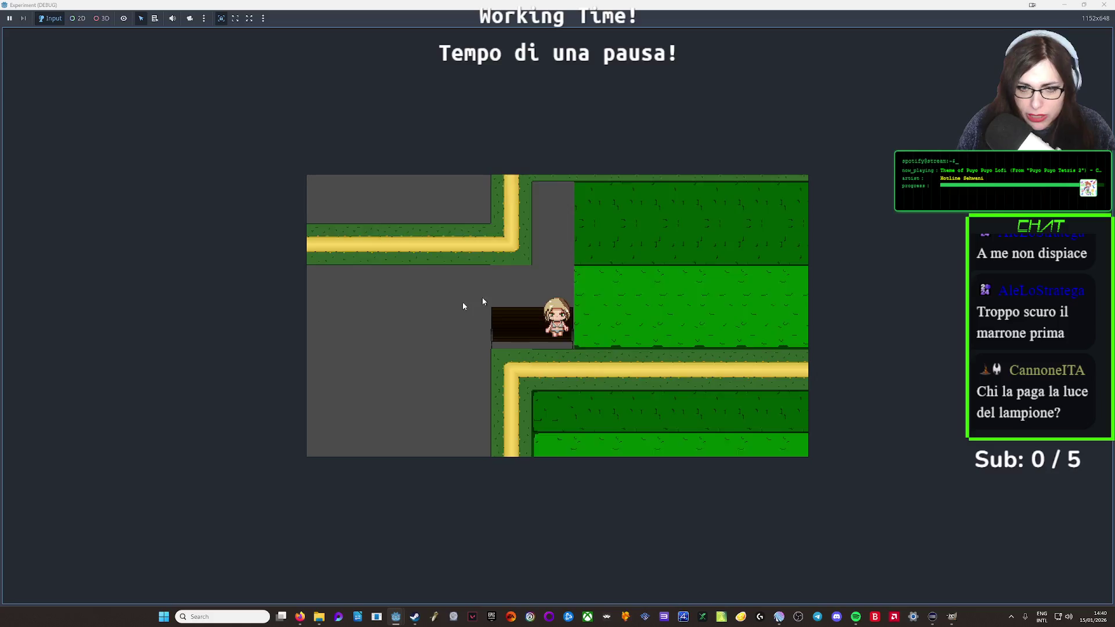
{"action": "key", "text": "Down"}
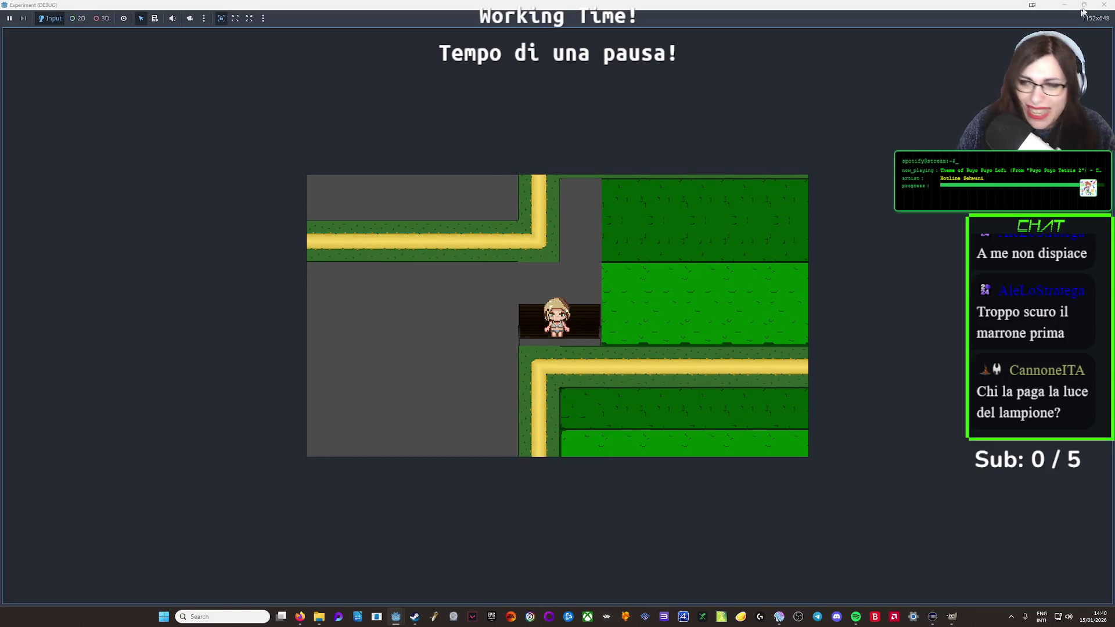
{"action": "left_click", "coordinate": [1104, 5]}
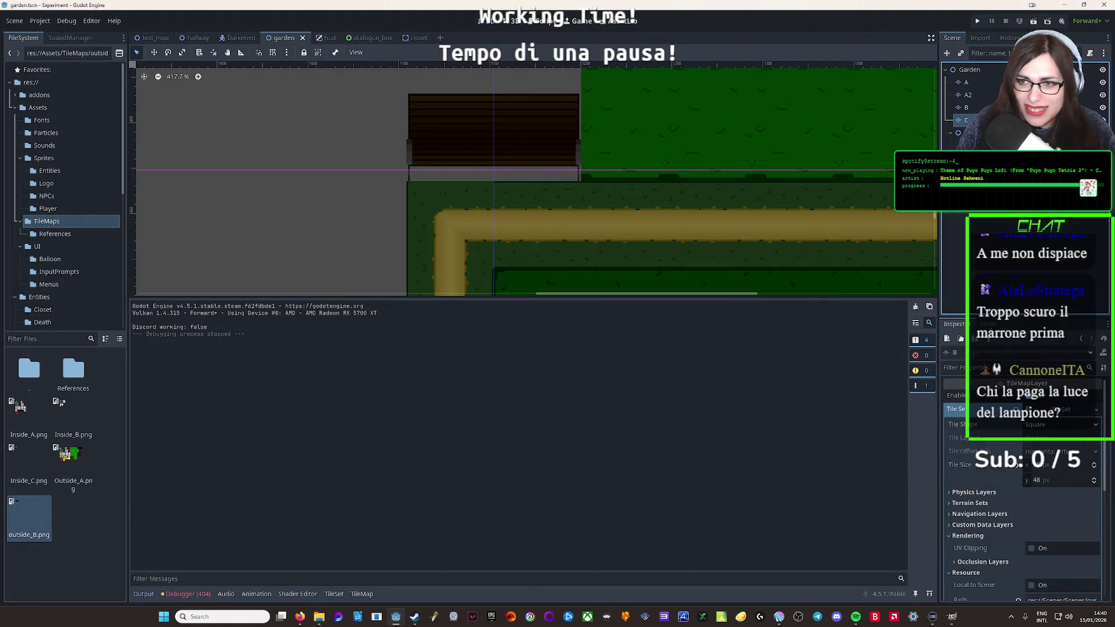
Open the garden's TileSet editor and add a physics layer under Physics Layers in the Inspector
{"action": "left_click", "coordinate": [966, 108]}
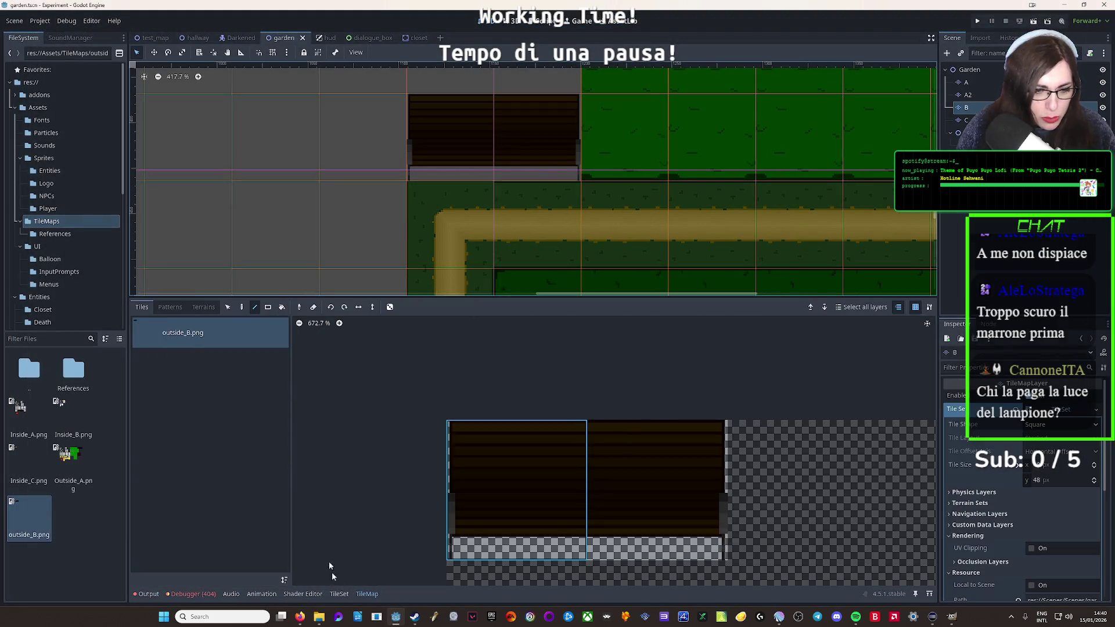
{"action": "left_click", "coordinate": [339, 595]}
{"action": "left_click", "coordinate": [373, 321]}
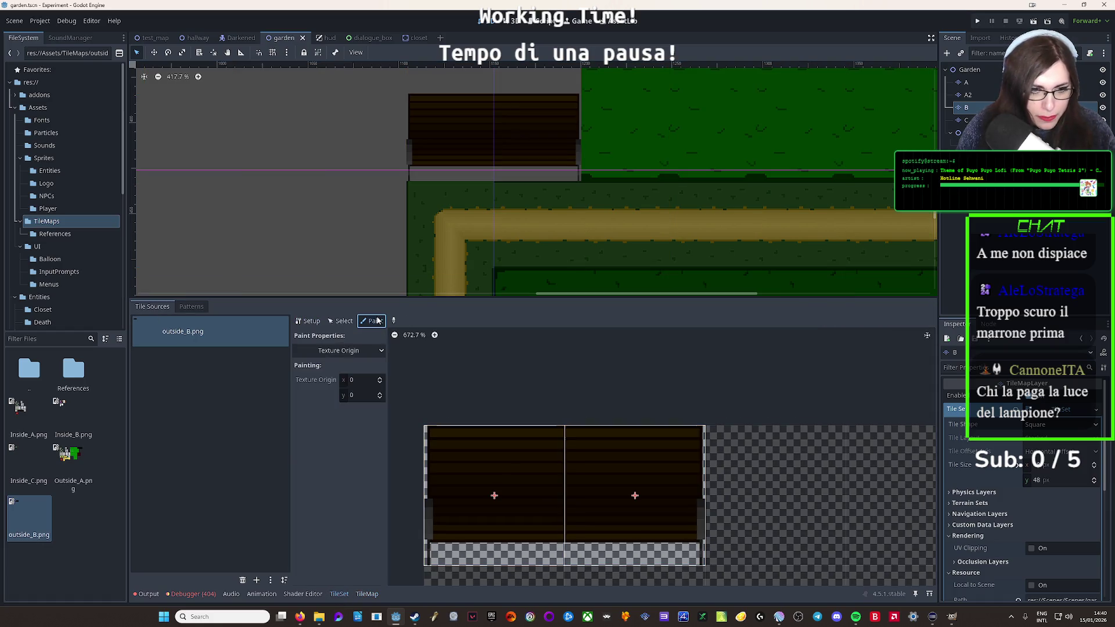
{"action": "left_click", "coordinate": [343, 351]}
{"action": "left_click", "coordinate": [328, 377]}
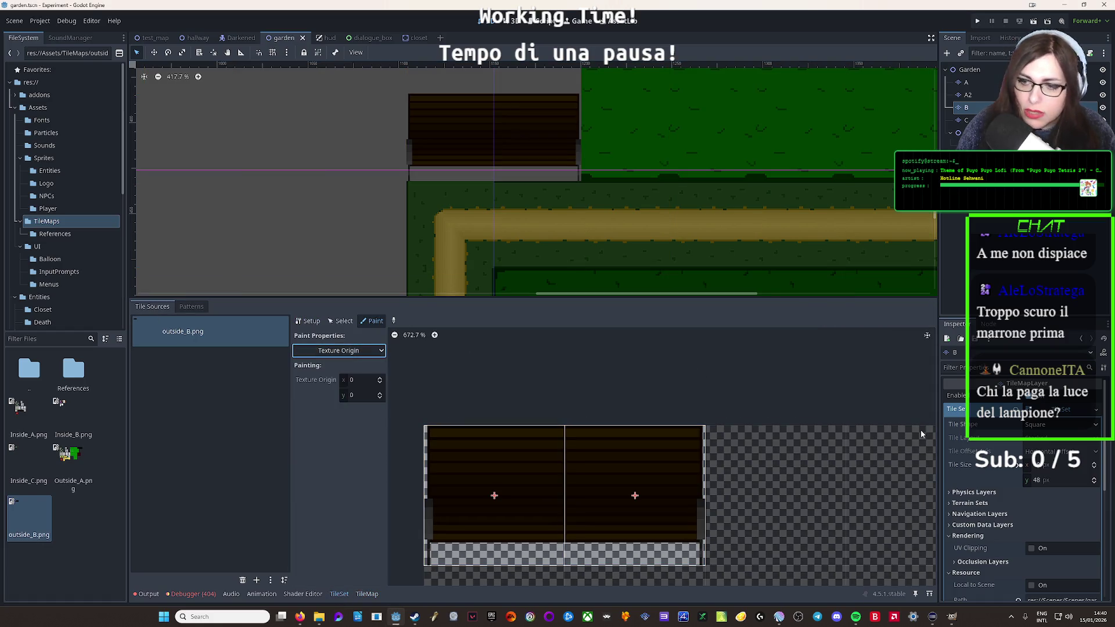
{"action": "left_click", "coordinate": [993, 493]}
{"action": "left_click", "coordinate": [1011, 507]}
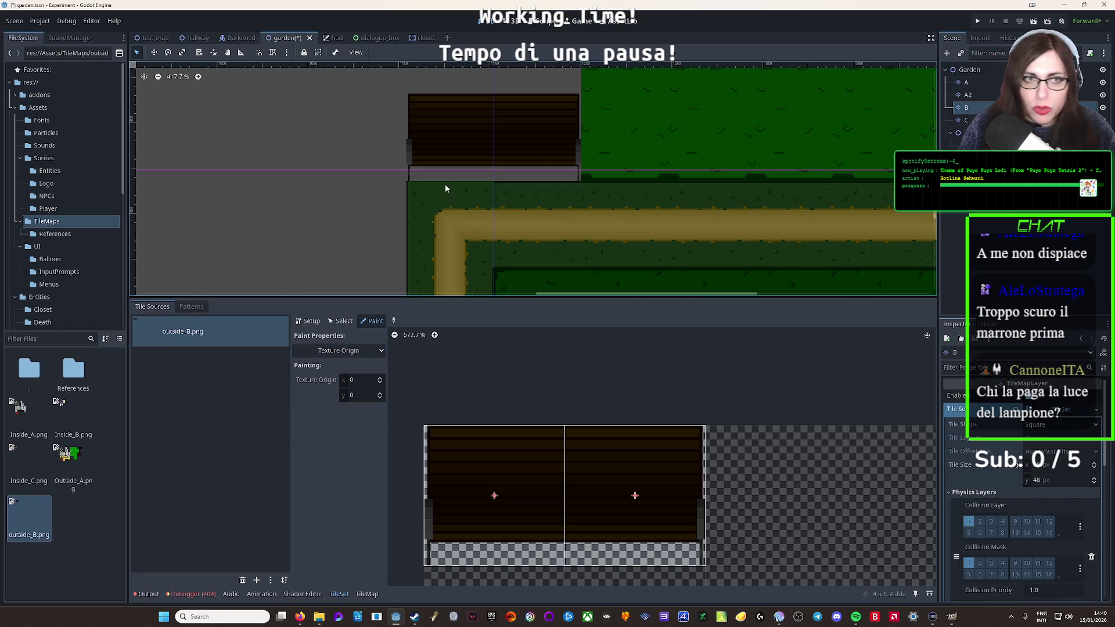
Review the test_map tileset's physics layer settings, then return to the garden scene
{"action": "left_click", "coordinate": [152, 37]}
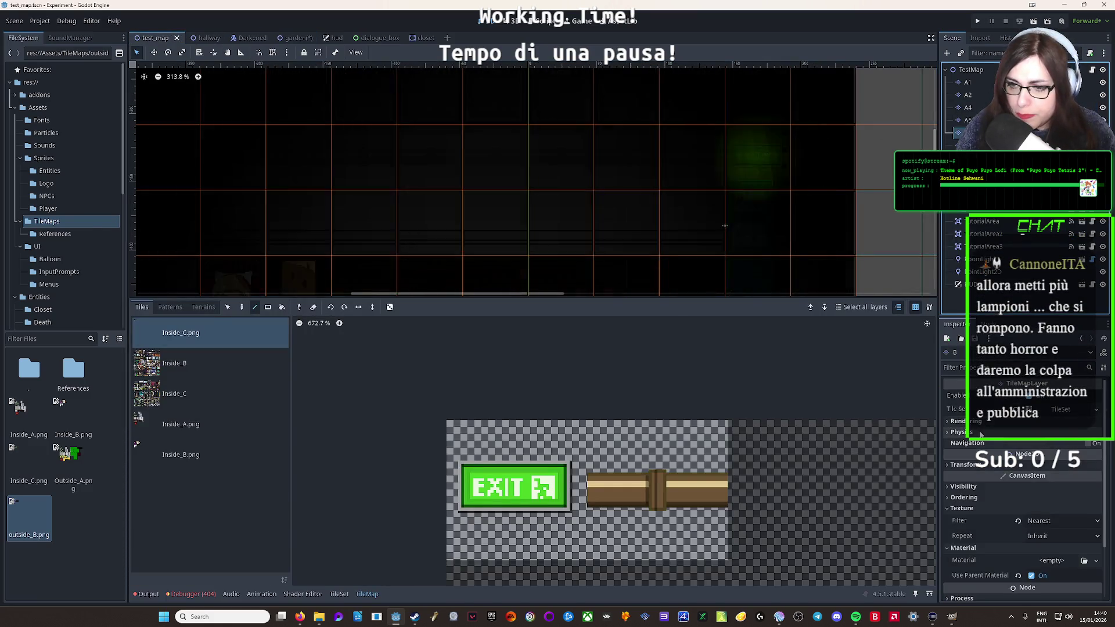
{"action": "left_click", "coordinate": [1034, 409]}
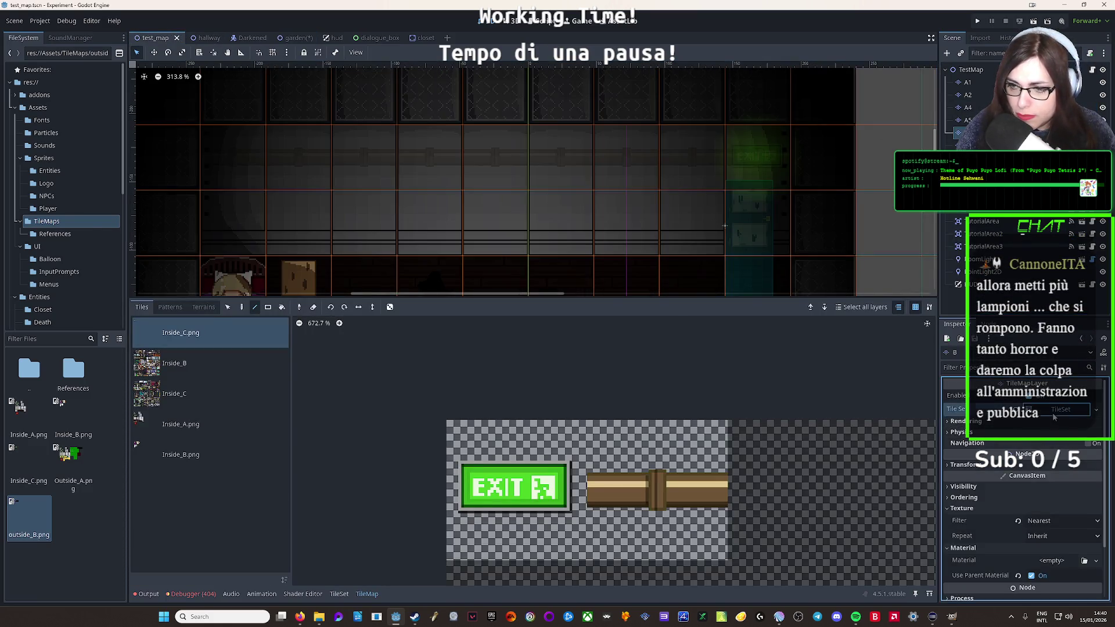
{"action": "left_click", "coordinate": [974, 492]}
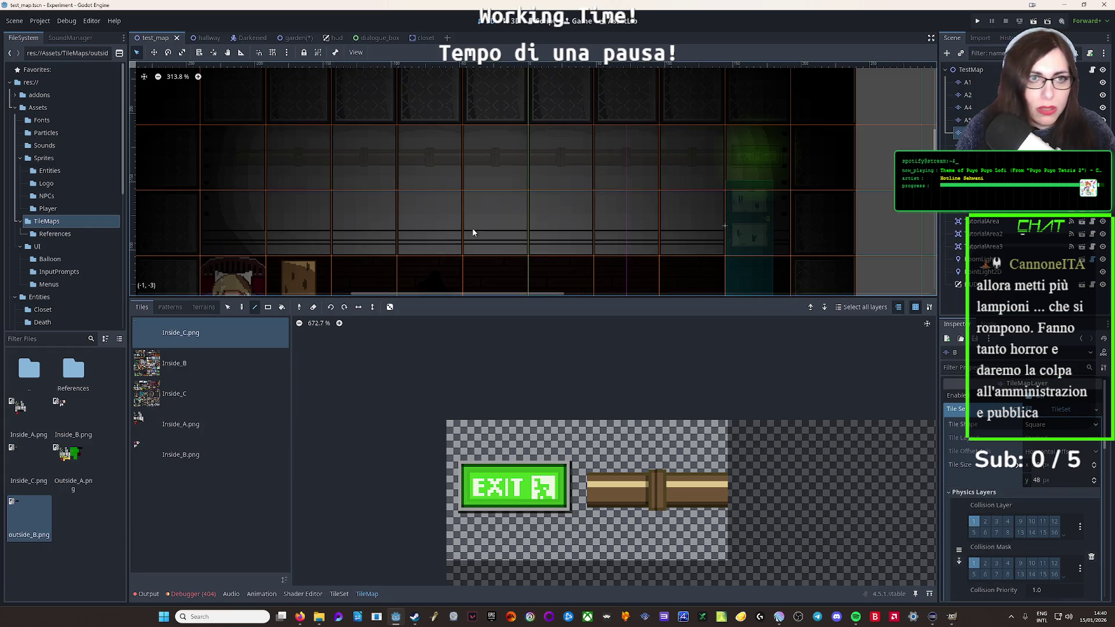
{"action": "left_click", "coordinate": [299, 41]}
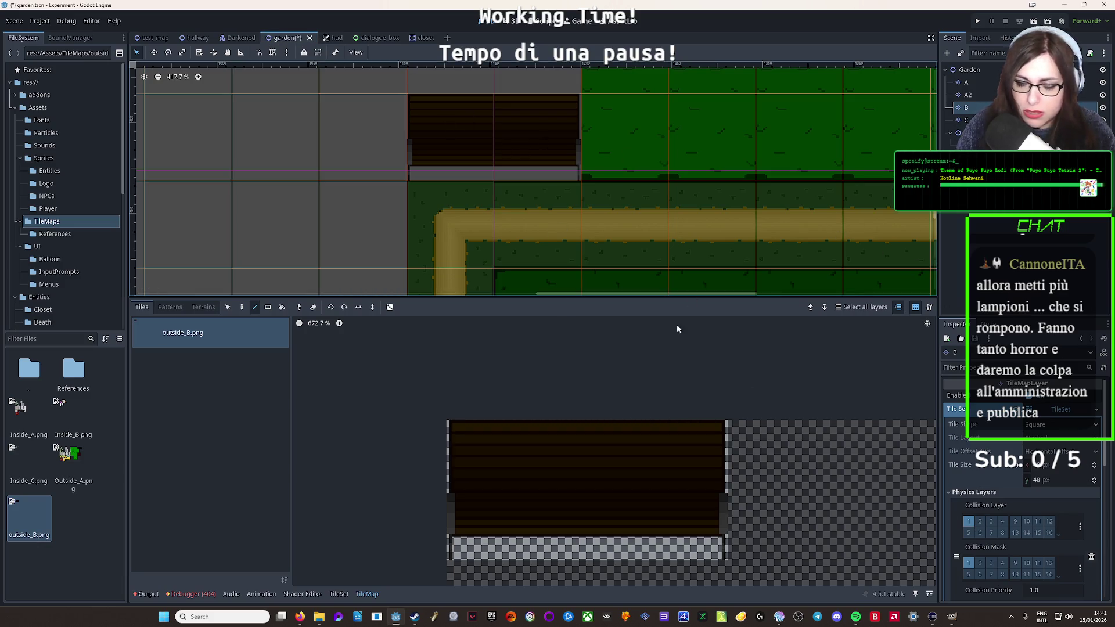
Select Physics Layer 0 as the painted property and paint its collision onto both bench tiles
{"action": "left_click", "coordinate": [336, 596]}
{"action": "left_click", "coordinate": [348, 350]}
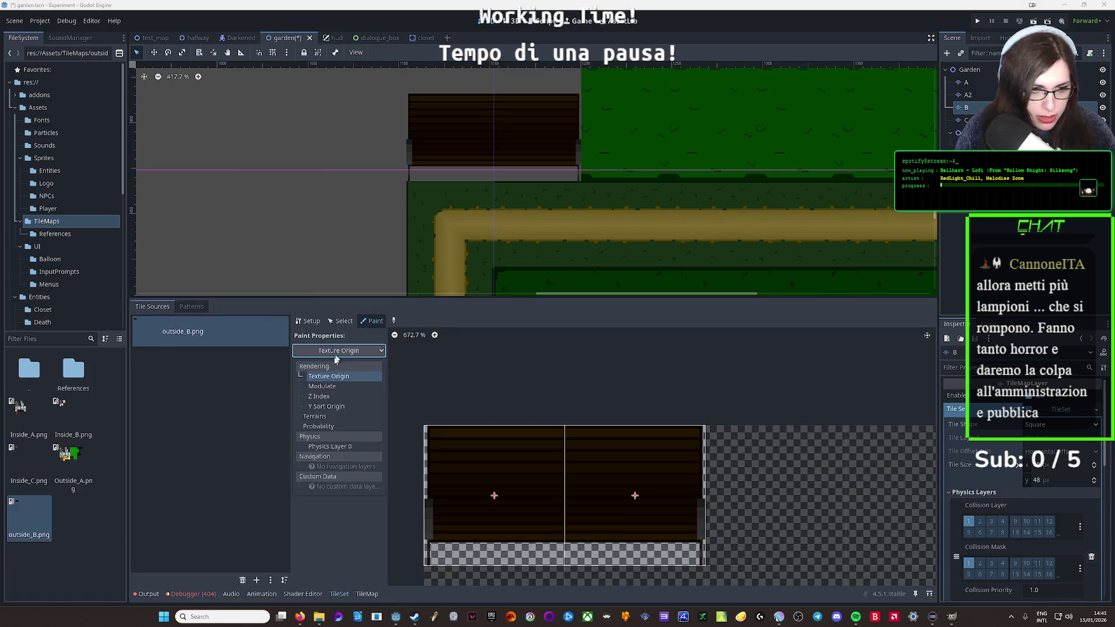
{"action": "left_click", "coordinate": [329, 446]}
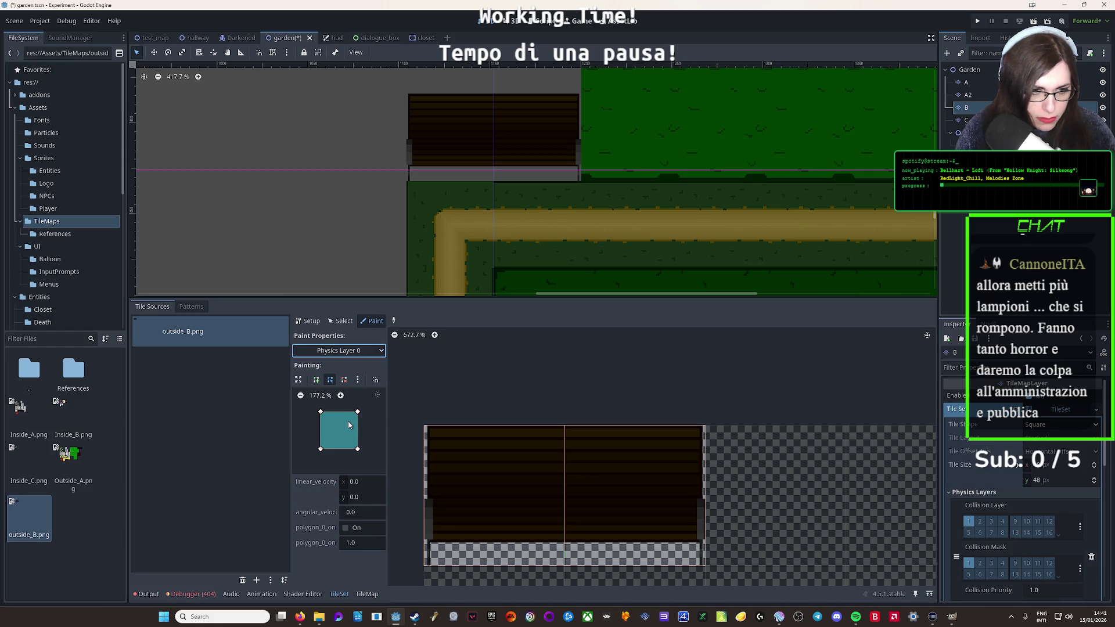
{"action": "left_click", "coordinate": [449, 438]}
{"action": "left_click", "coordinate": [622, 453]}
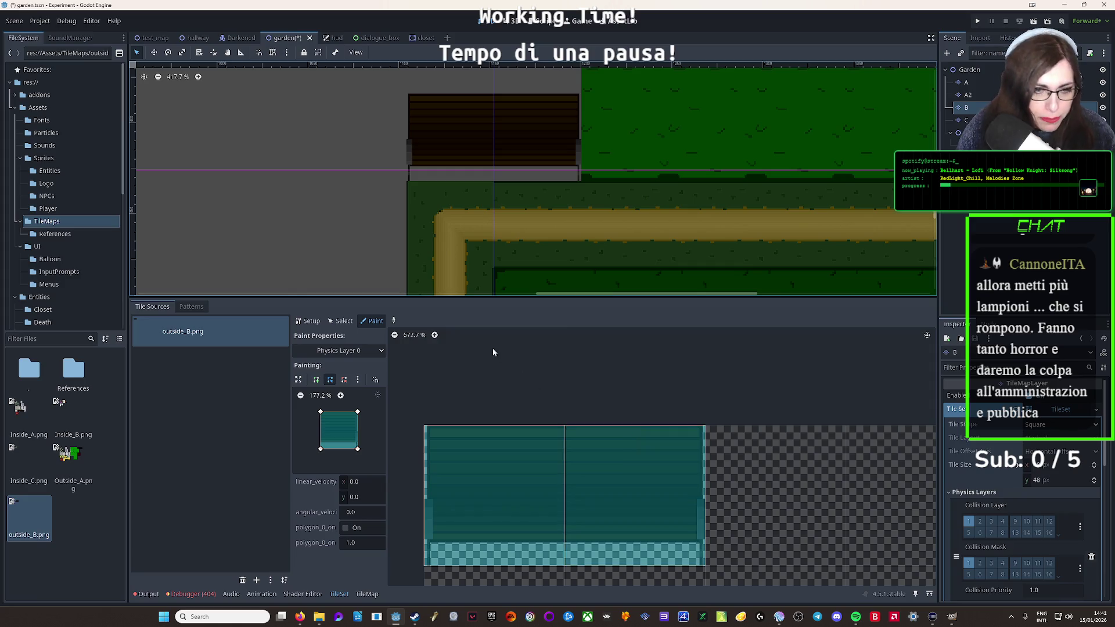
{"action": "left_click", "coordinate": [319, 455]}
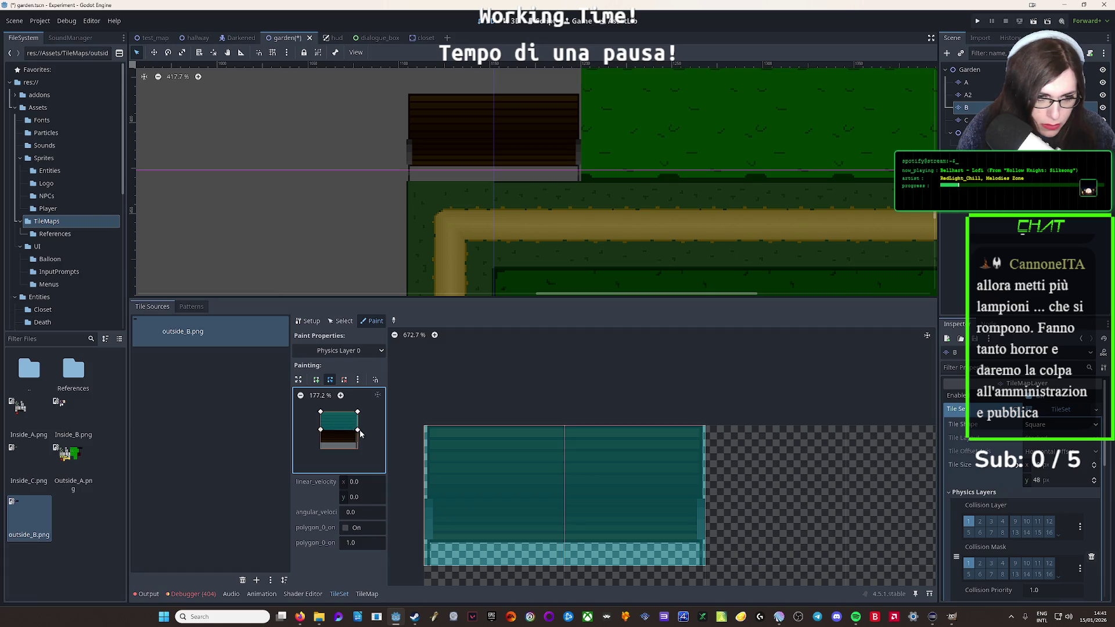
{"action": "left_click", "coordinate": [450, 481]}
{"action": "left_click", "coordinate": [625, 508]}
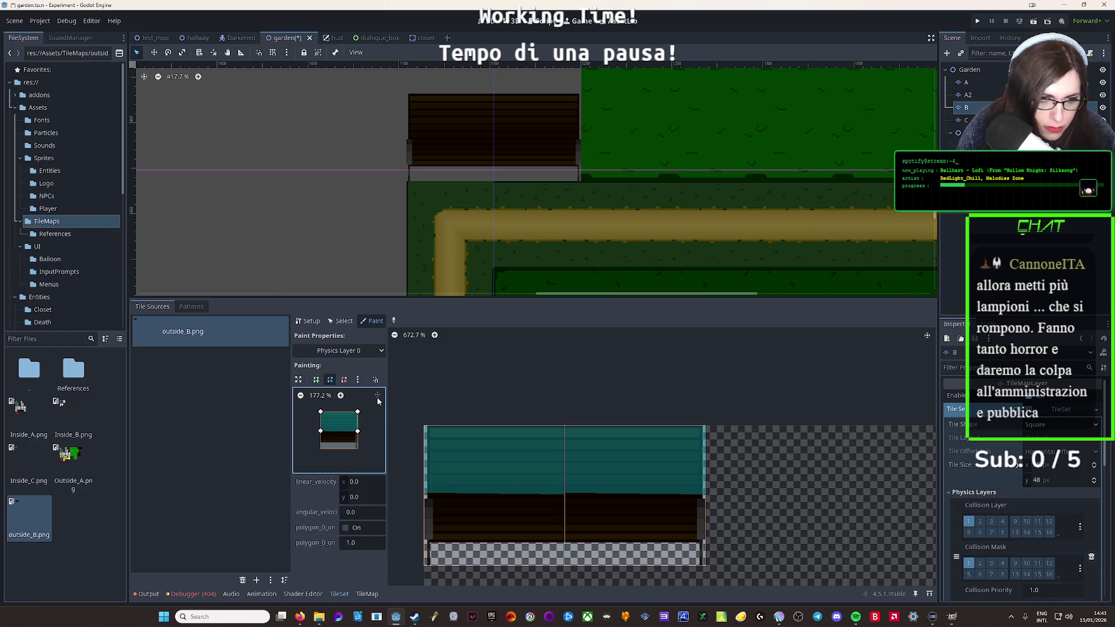
Reshape the collision polygon to cover only the bench's upper part, repaint both tiles, and run the project
{"action": "left_click", "coordinate": [341, 396]}
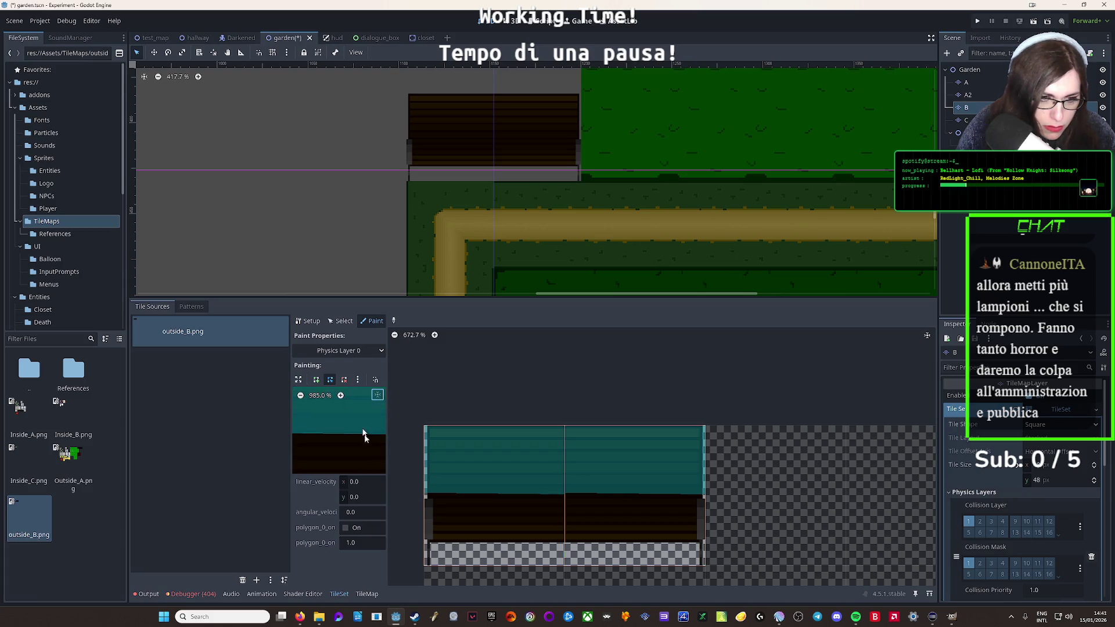
{"action": "left_click_drag", "start_coordinate": [328, 434], "coordinate": [329, 435]}
{"action": "scroll", "coordinate": [330, 440], "scroll_direction": "left", "scroll_amount": 2}
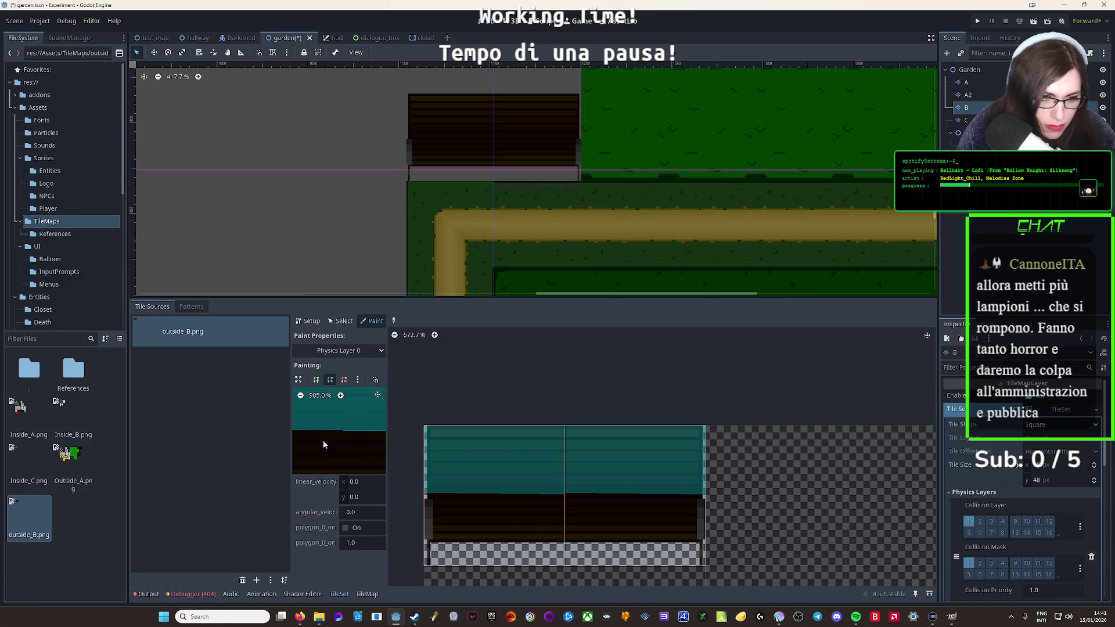
{"action": "scroll", "coordinate": [363, 437], "scroll_direction": "down", "scroll_amount": 3}
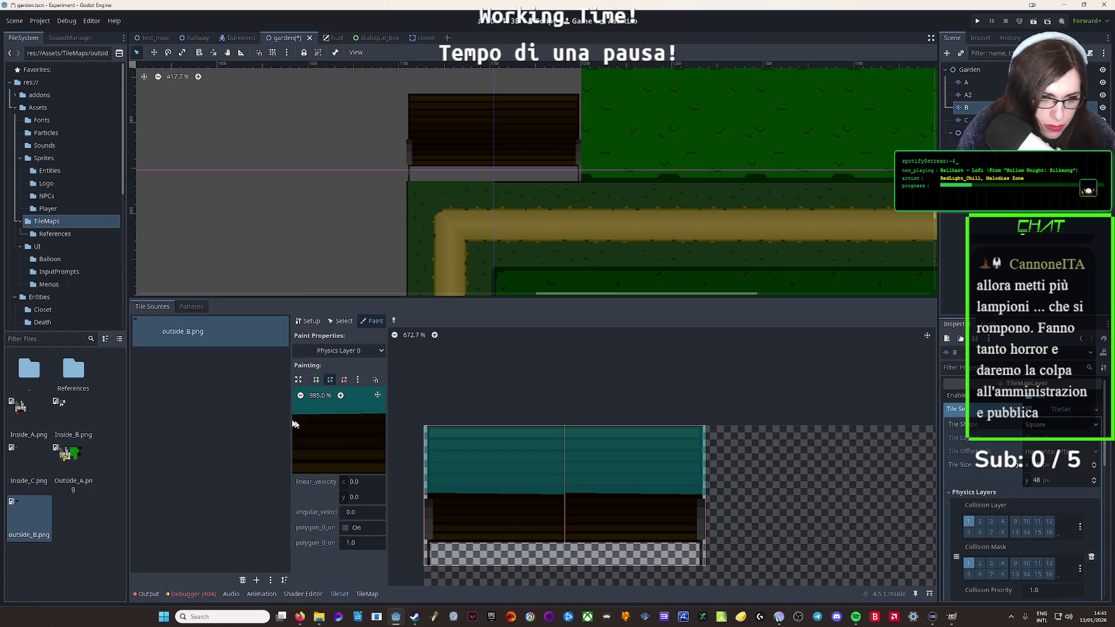
{"action": "scroll", "coordinate": [347, 409], "scroll_direction": "right", "scroll_amount": 3}
{"action": "scroll", "coordinate": [325, 427], "scroll_direction": "left", "scroll_amount": 2}
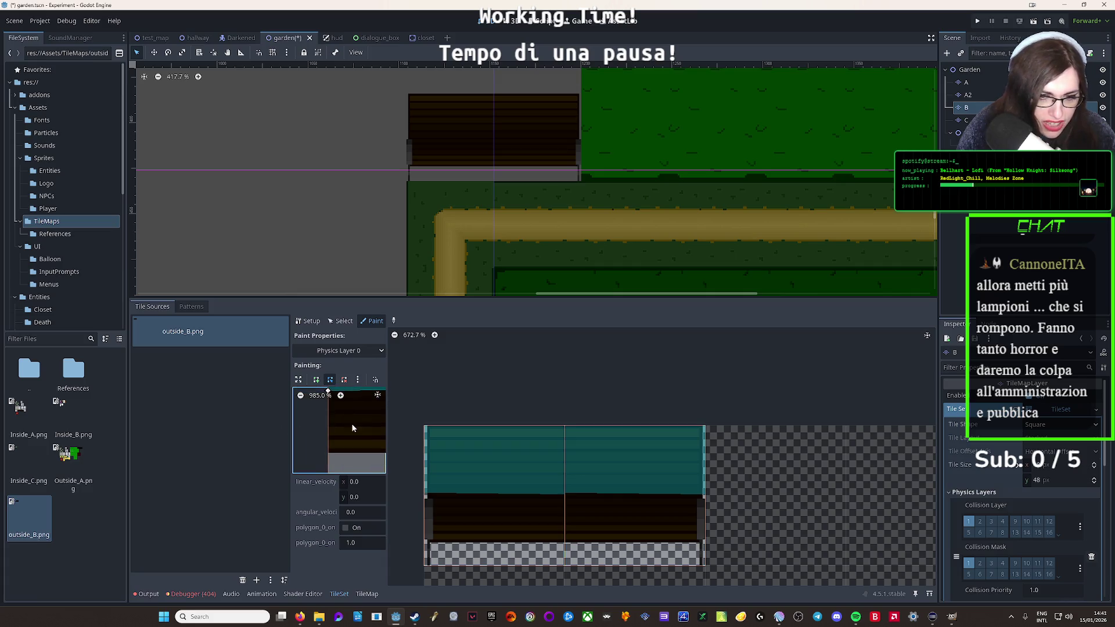
{"action": "left_click", "coordinate": [607, 489]}
{"action": "scroll", "coordinate": [322, 425], "scroll_direction": "up", "scroll_amount": 2}
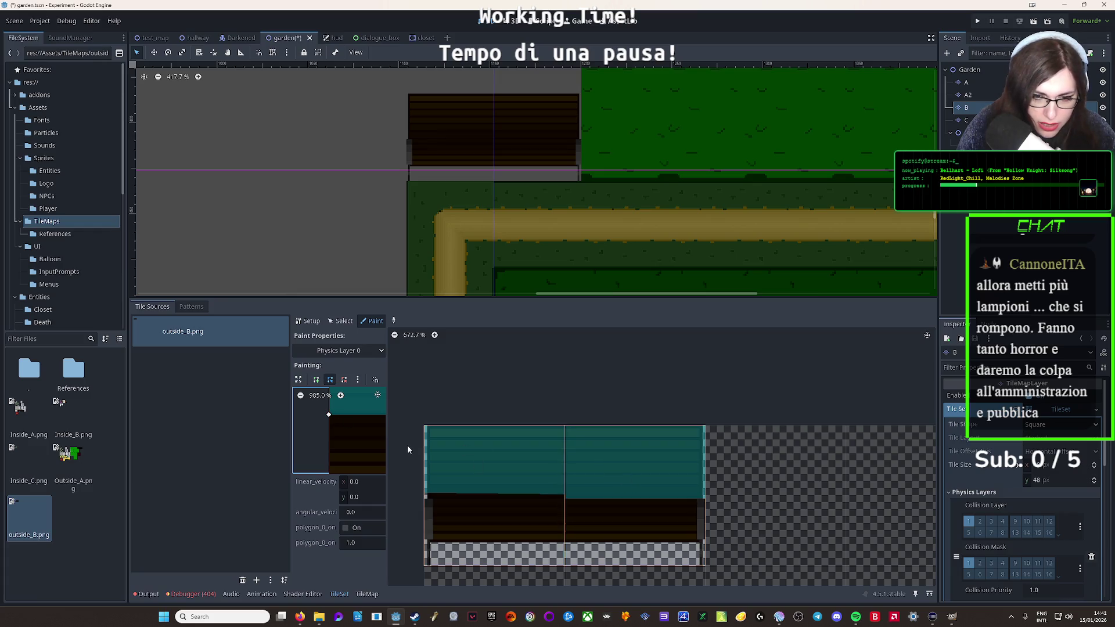
{"action": "left_click", "coordinate": [505, 488]}
{"action": "left_click", "coordinate": [633, 465]}
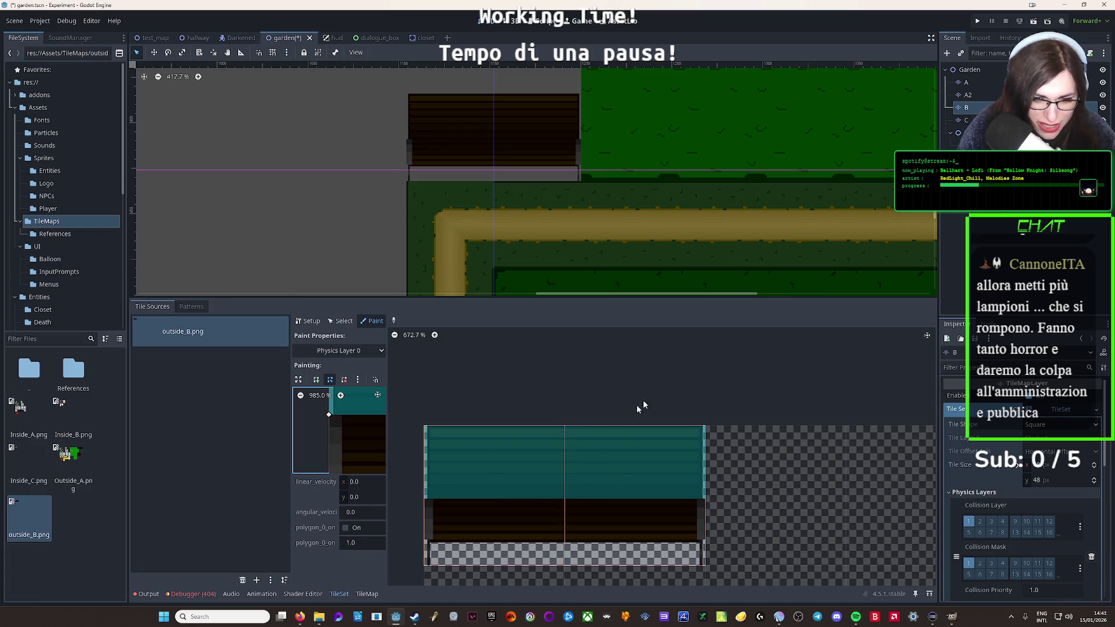
{"action": "left_click", "coordinate": [1034, 21]}
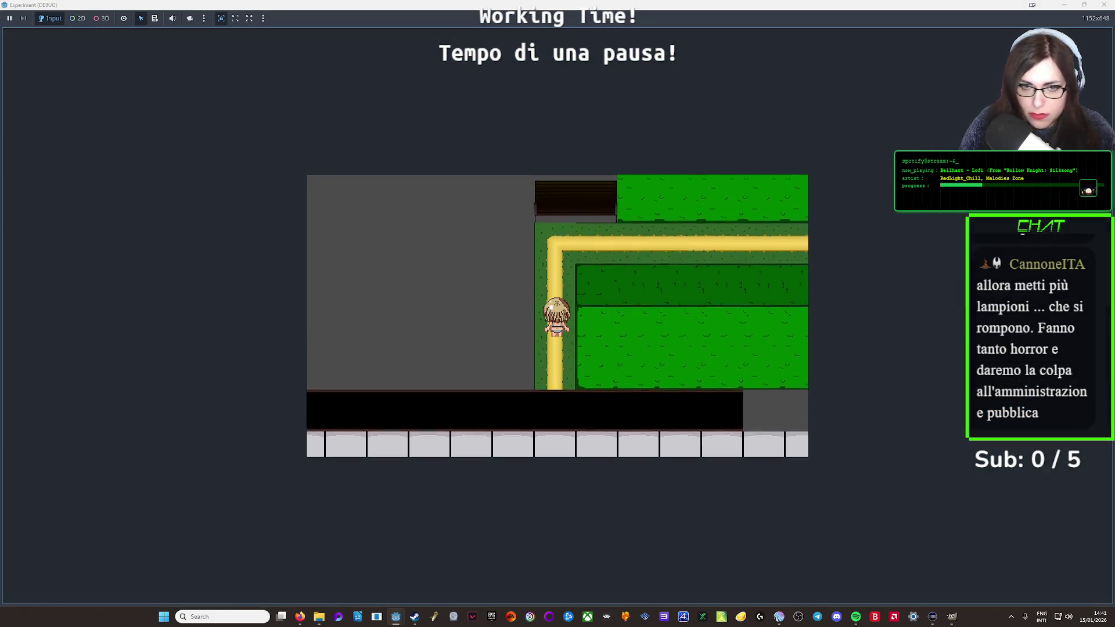
Walk the character right, left and up around the bench to test collision, then stop the game
{"action": "key", "text": "Right"}
{"action": "key", "text": "Left"}
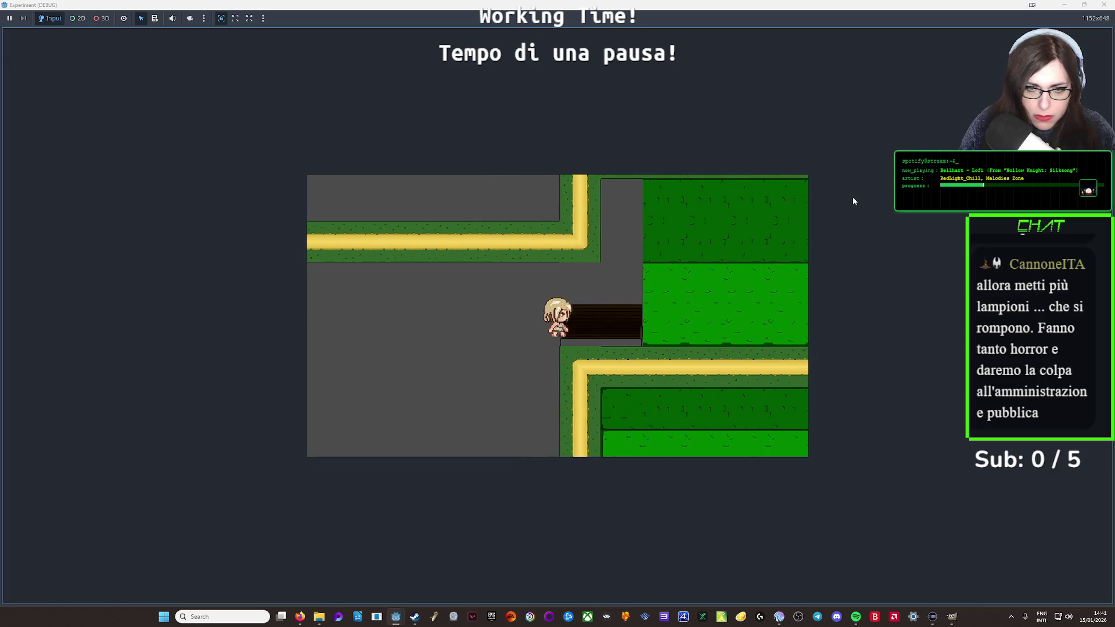
{"action": "key", "text": "Right"}
{"action": "key", "text": "Left"}
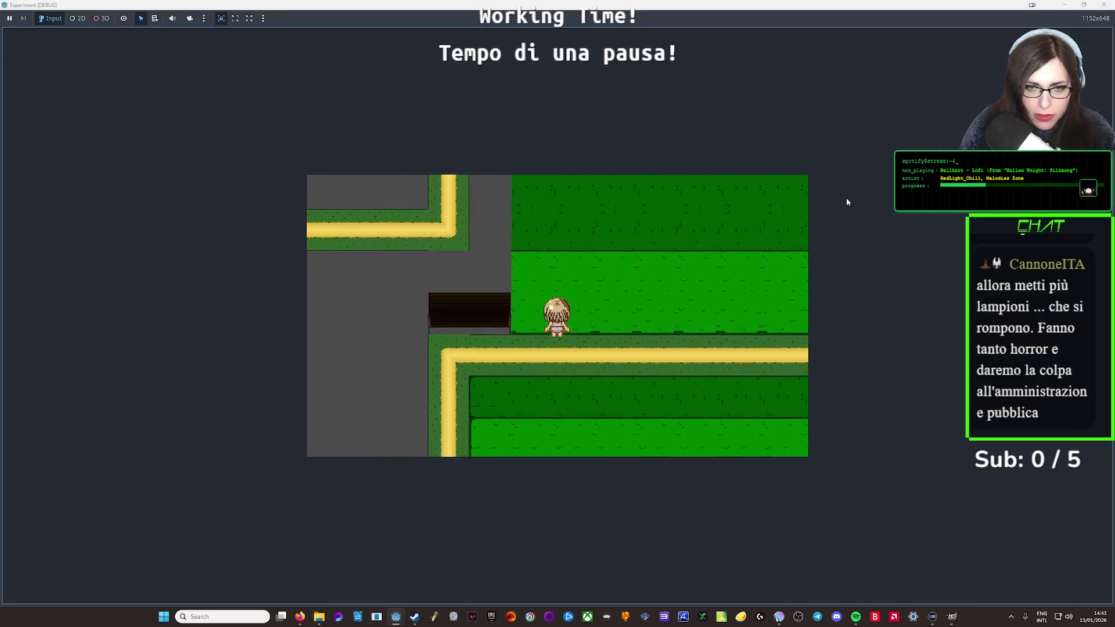
{"action": "key", "text": "Up"}
{"action": "left_click", "coordinate": [1103, 5]}
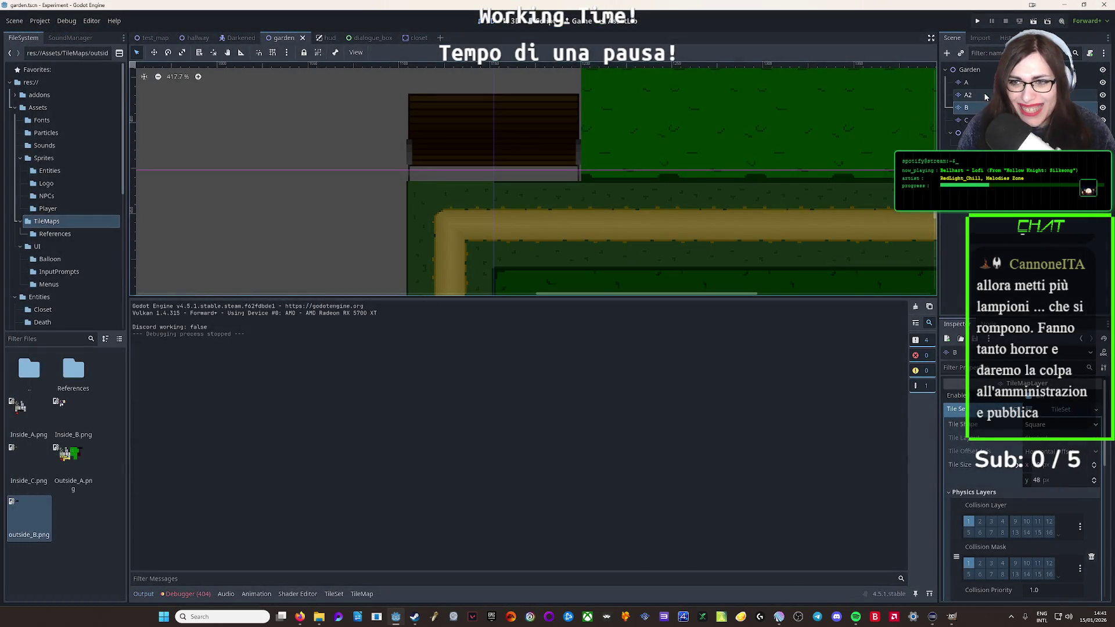
Select TileMapLayer A and open physics painting for its Outside_A tileset
{"action": "left_click", "coordinate": [700, 231]}
{"action": "scroll", "coordinate": [582, 437], "scroll_direction": "down", "scroll_amount": 10}
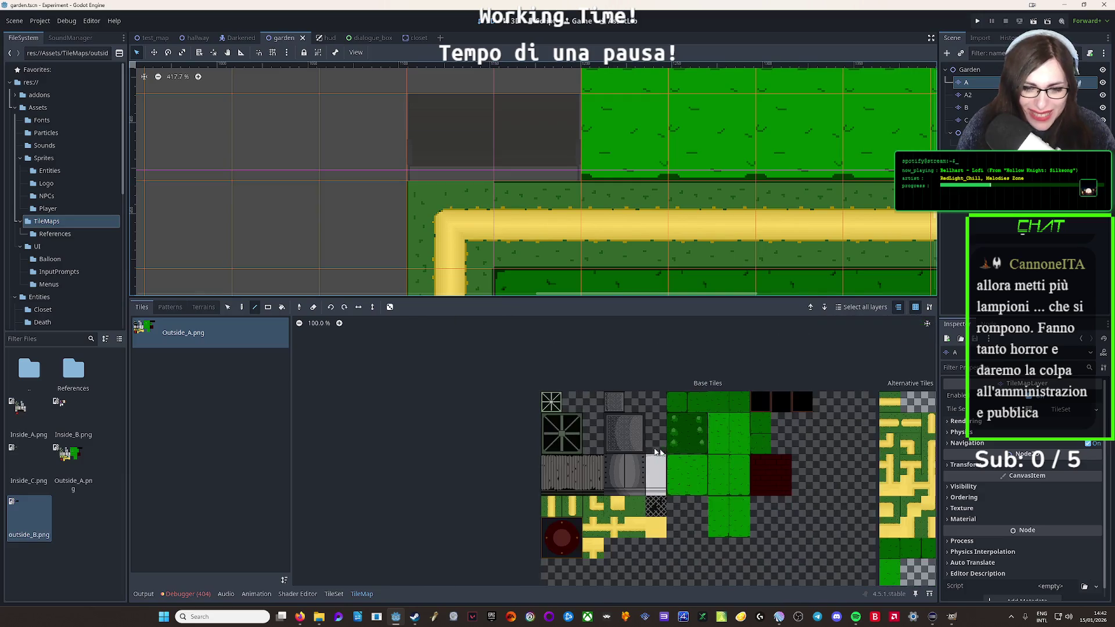
{"action": "left_click", "coordinate": [335, 594]}
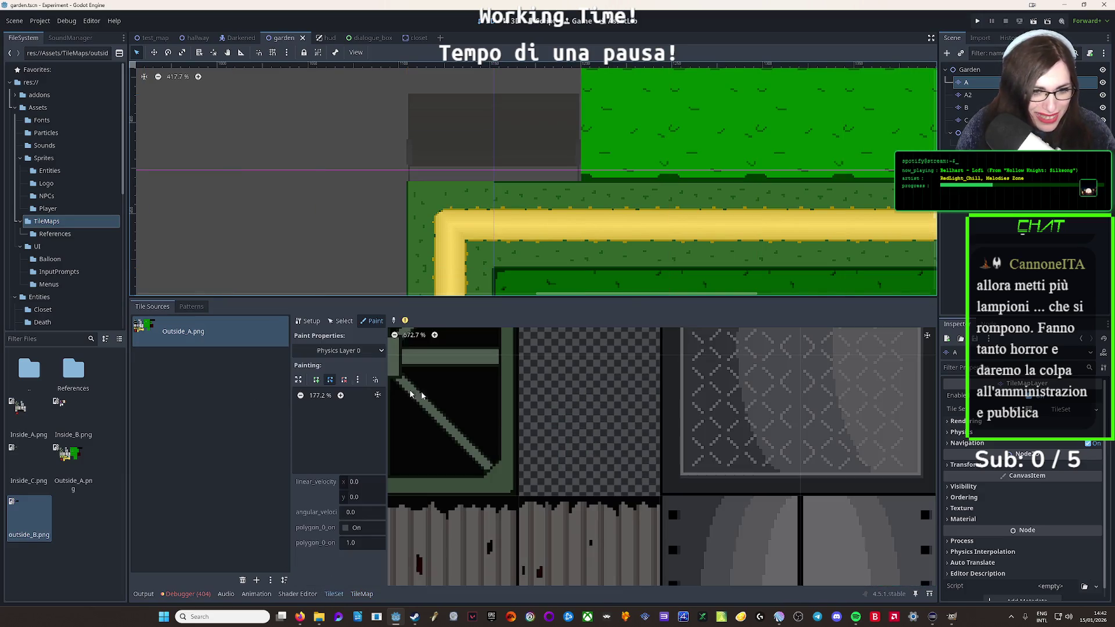
{"action": "scroll", "coordinate": [514, 423], "scroll_direction": "down", "scroll_amount": 5}
{"action": "scroll", "coordinate": [653, 477], "scroll_direction": "up", "scroll_amount": 5}
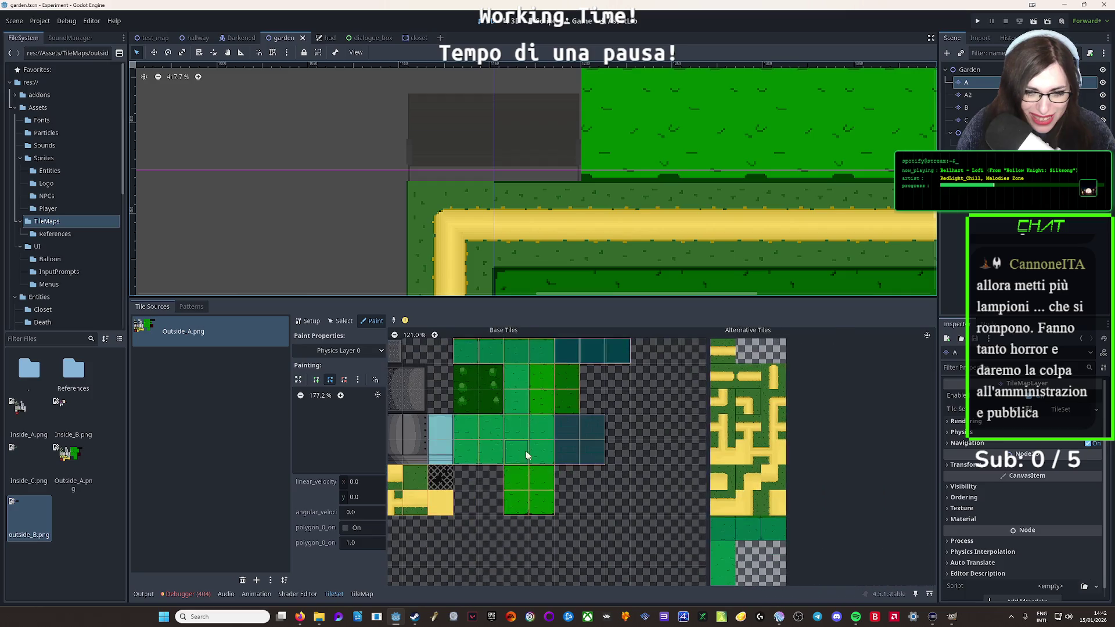
{"action": "scroll", "coordinate": [464, 447], "scroll_direction": "down", "scroll_amount": 5}
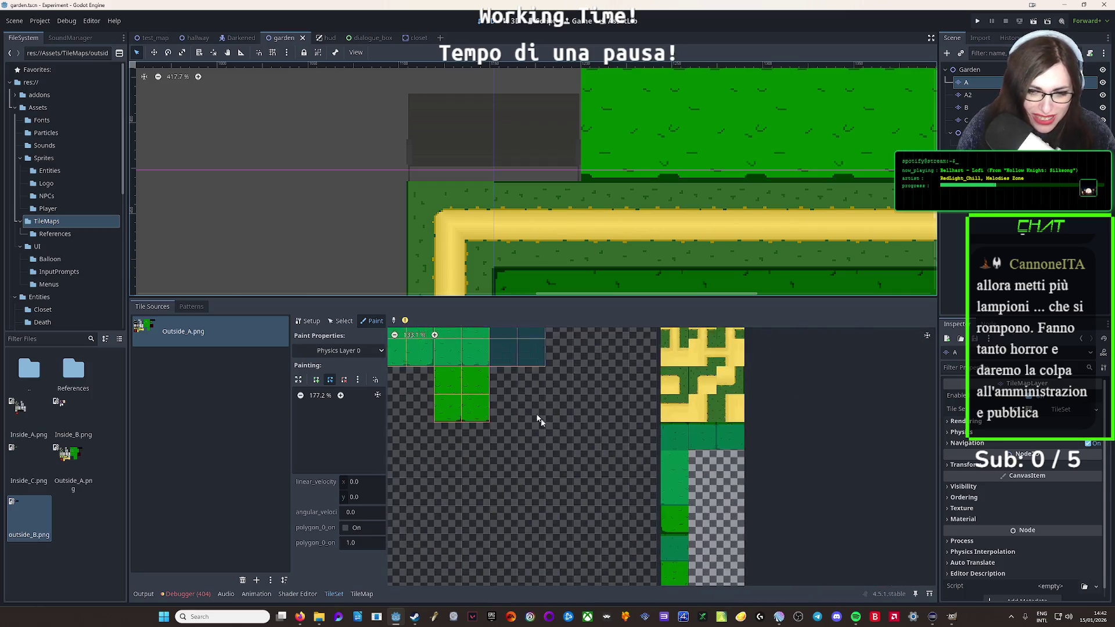
{"action": "left_click_drag", "start_coordinate": [426, 376], "coordinate": [527, 439]}
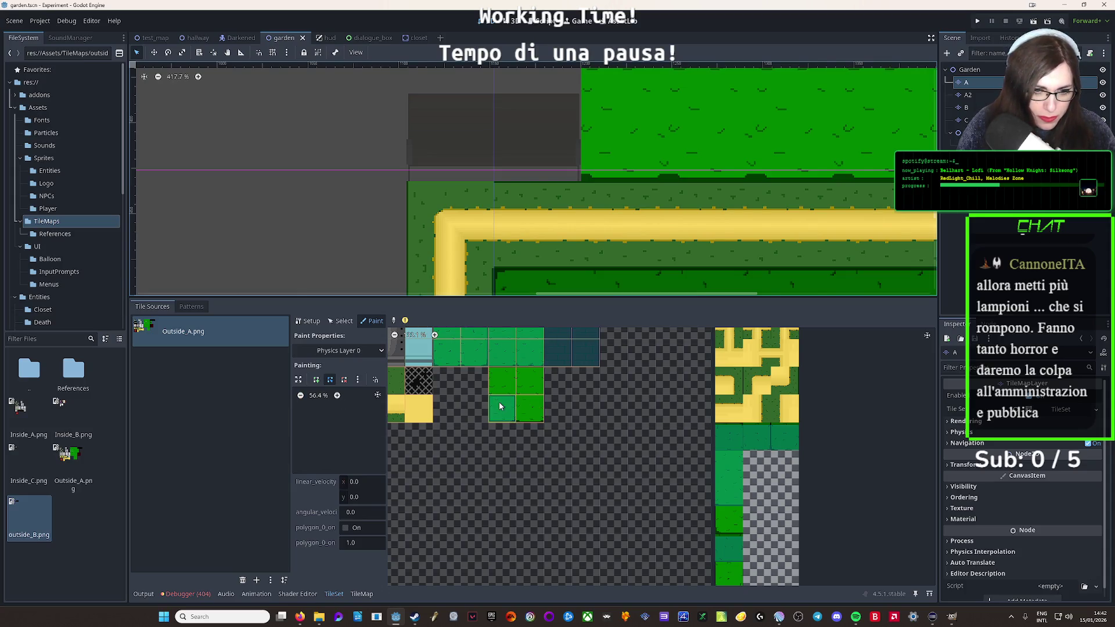
Paint Physics Layer 0 collision onto the green grass tiles and run the project
{"action": "left_click_drag", "start_coordinate": [503, 383], "coordinate": [532, 415]}
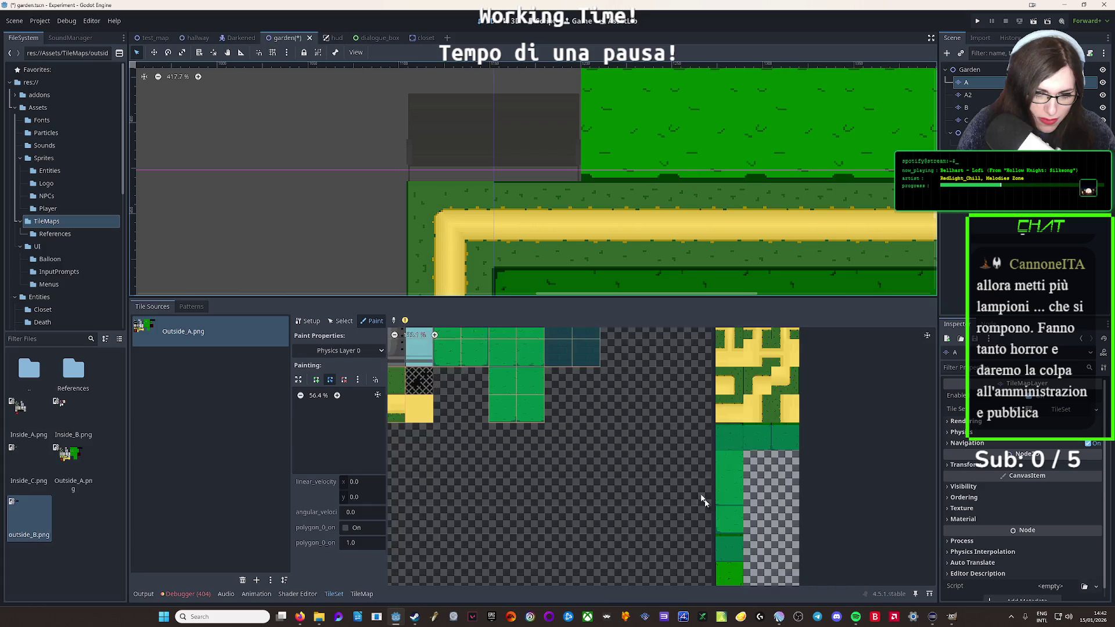
{"action": "mouse_move", "coordinate": [706, 500]}
{"action": "left_mouse_down"}
{"action": "mouse_move", "coordinate": [618, 419]}
{"action": "mouse_move", "coordinate": [624, 454]}
{"action": "left_mouse_up"}
{"action": "scroll", "coordinate": [624, 454], "scroll_direction": "down", "scroll_amount": 1}
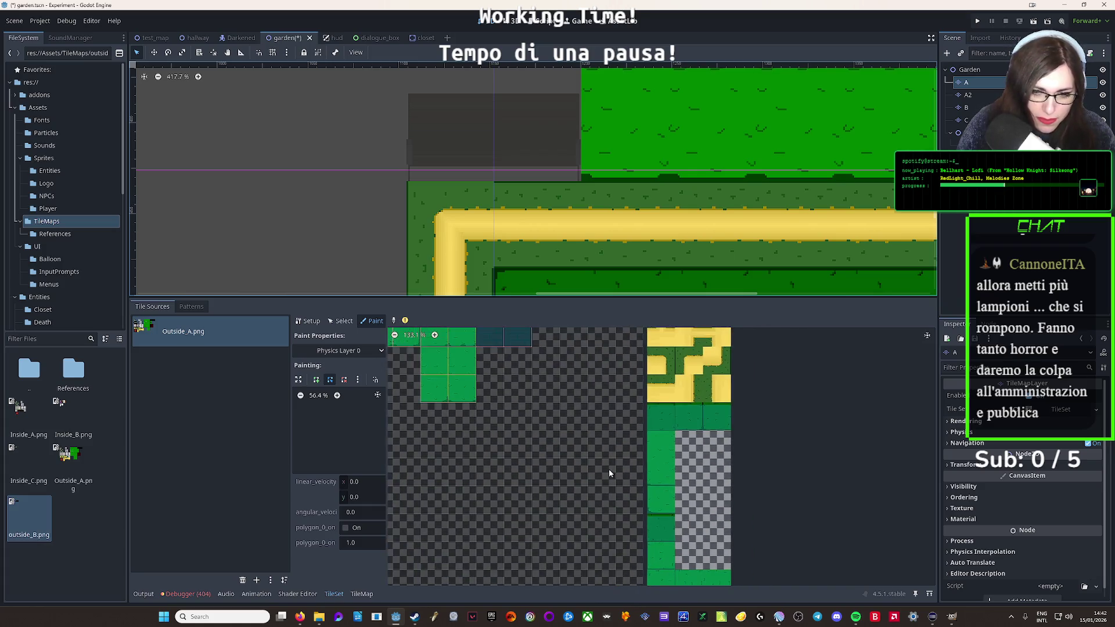
{"action": "scroll", "coordinate": [628, 483], "scroll_direction": "up", "scroll_amount": 5}
{"action": "scroll", "coordinate": [626, 482], "scroll_direction": "down", "scroll_amount": 7}
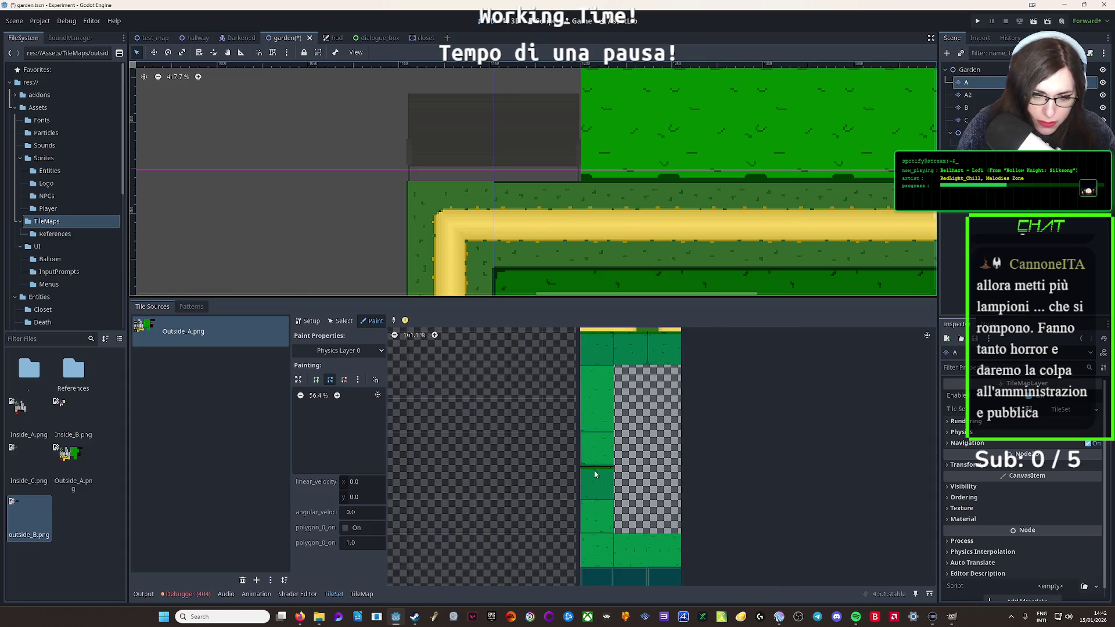
{"action": "scroll", "coordinate": [514, 439], "scroll_direction": "up", "scroll_amount": 7}
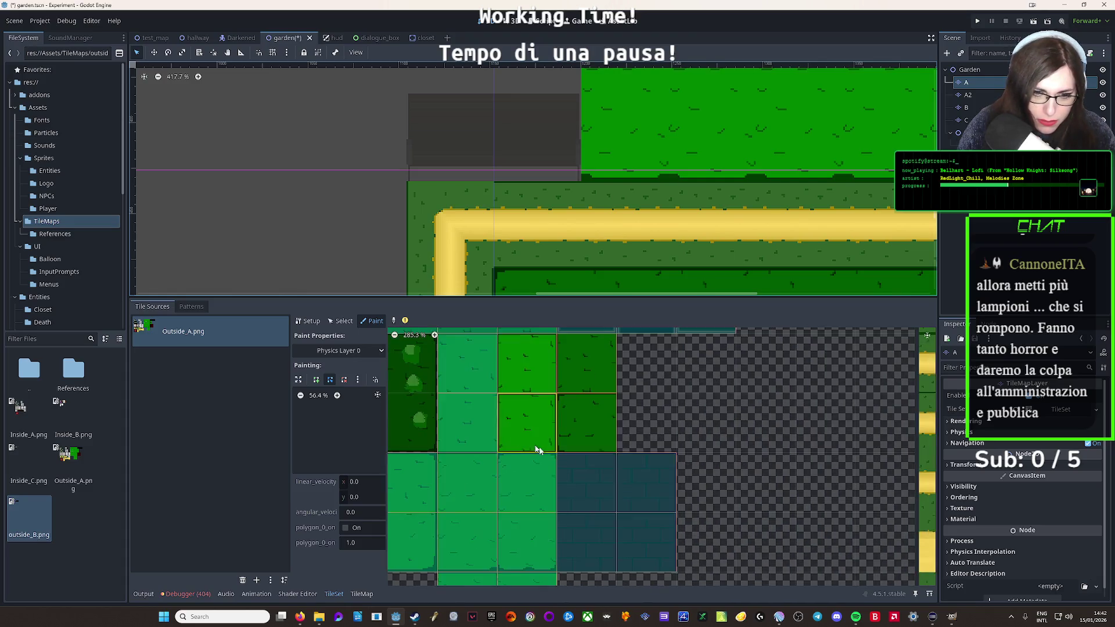
{"action": "scroll", "coordinate": [598, 443], "scroll_direction": "down", "scroll_amount": 4}
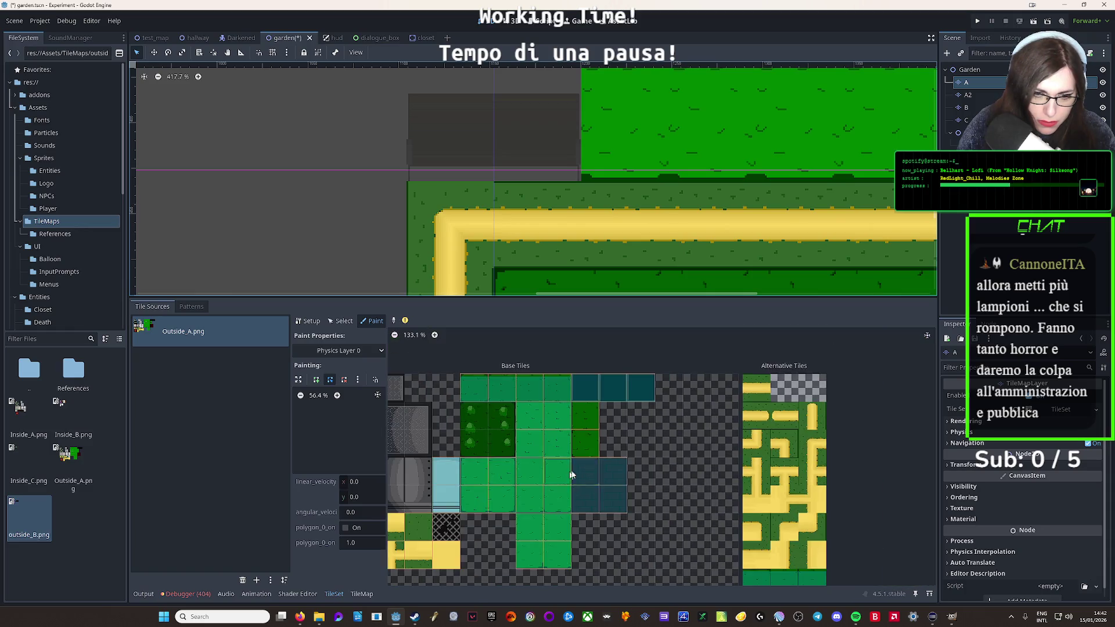
{"action": "left_click", "coordinate": [978, 21]}
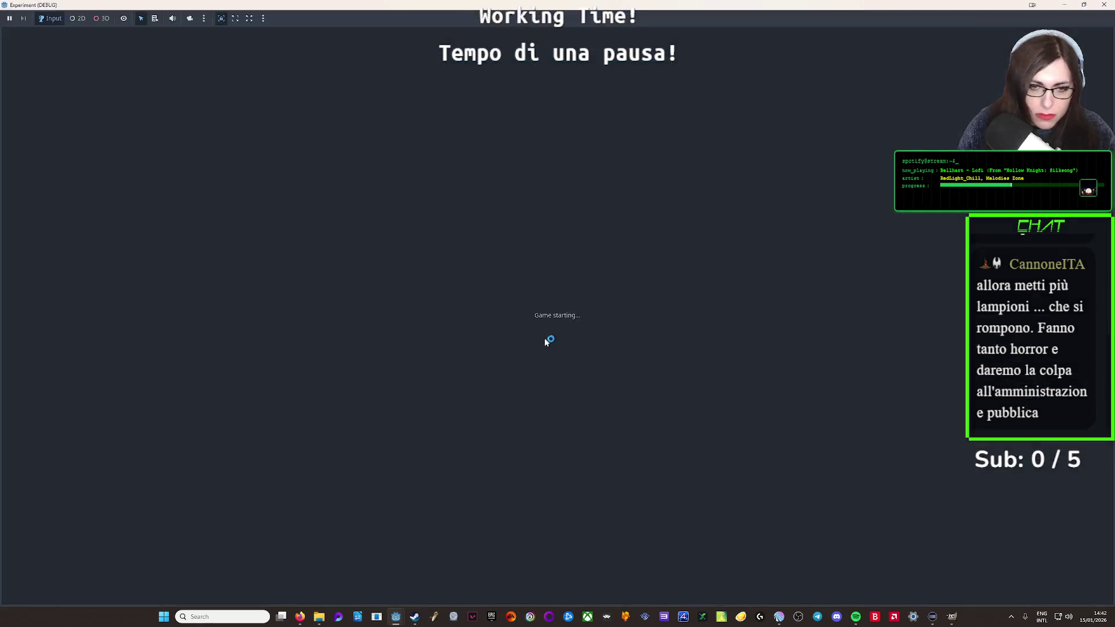
Walk the character along the yellow path and sideways around the bench, then close the game
{"action": "key", "text": "Up"}
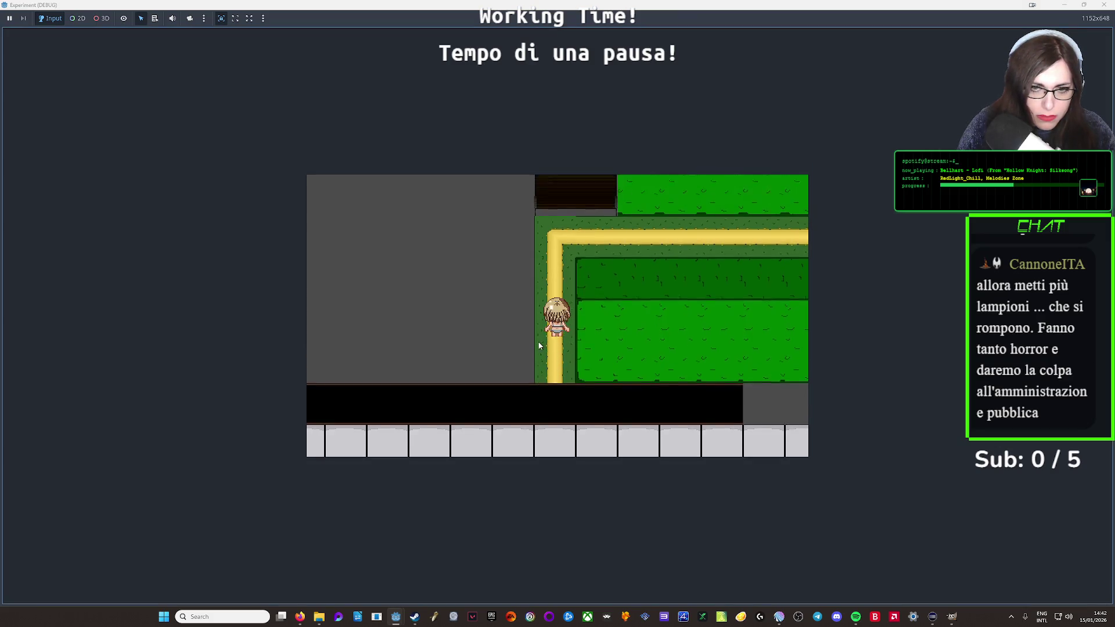
{"action": "key", "text": "Left"}
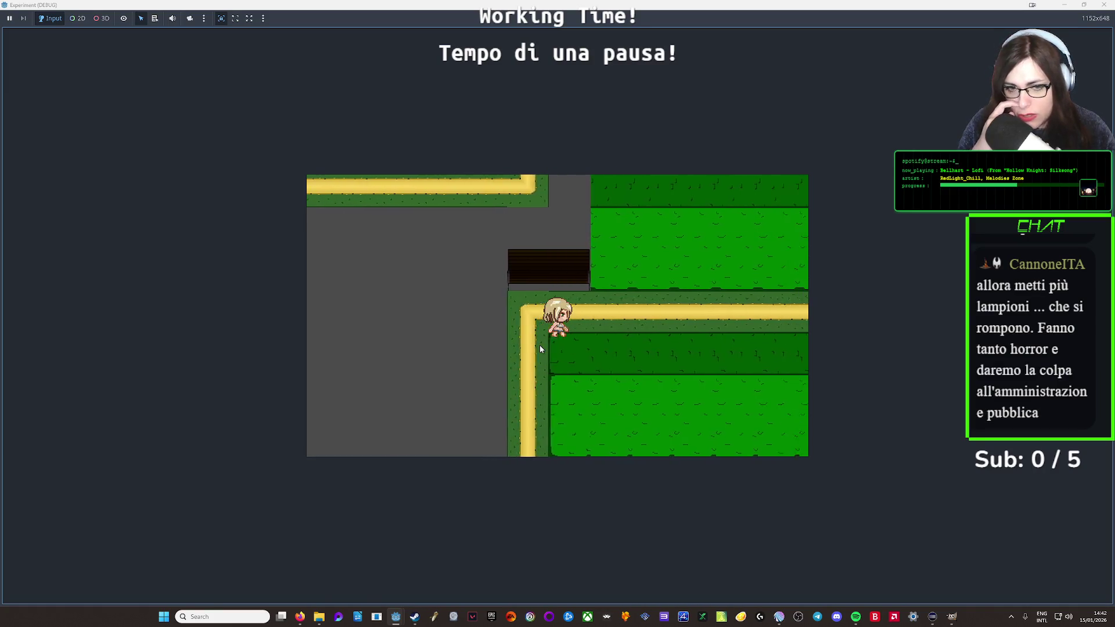
{"action": "key", "text": "Right"}
{"action": "key", "text": "Up"}
{"action": "key", "text": "Right"}
{"action": "key", "text": "Left"}
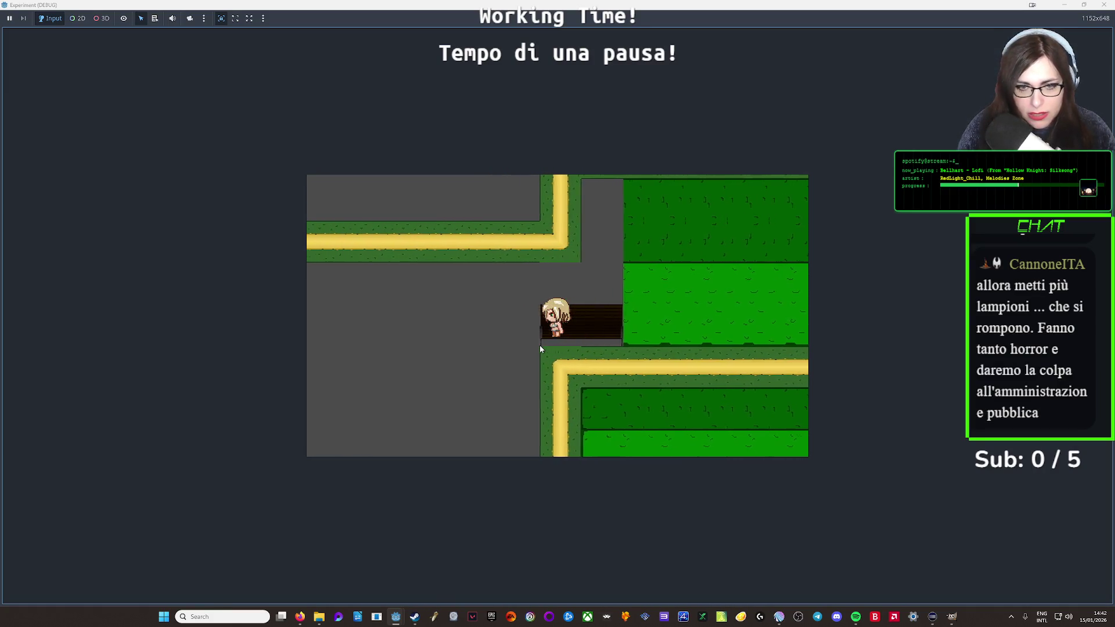
{"action": "key", "text": "Right"}
{"action": "key", "text": "Left"}
{"action": "key", "text": "Right"}
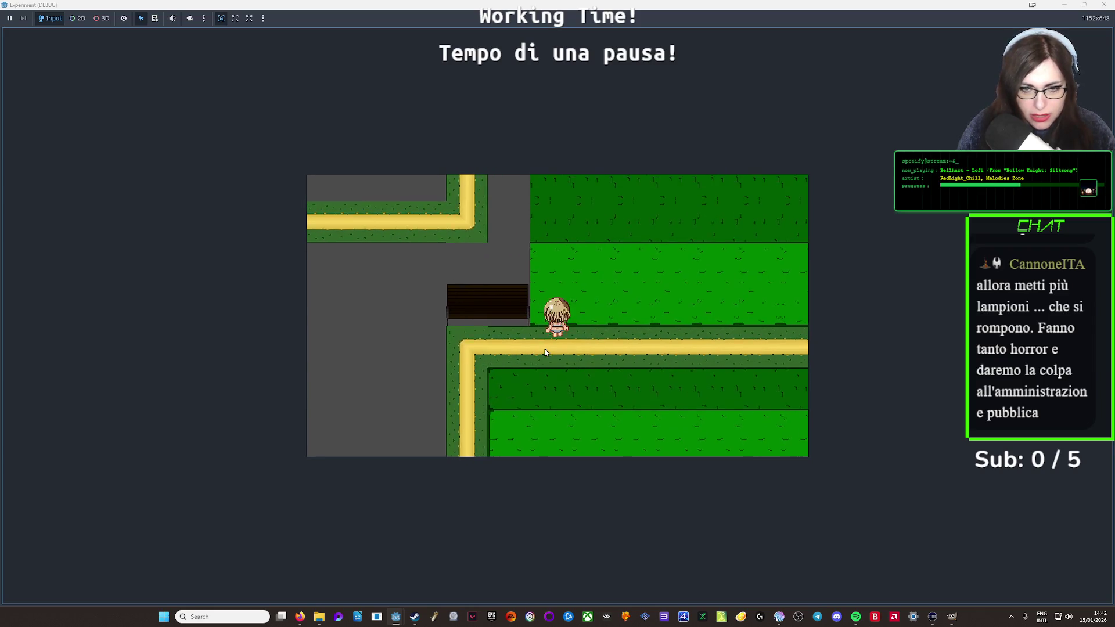
{"action": "key", "text": "Down"}
{"action": "key", "text": "Left"}
{"action": "key", "text": "Down"}
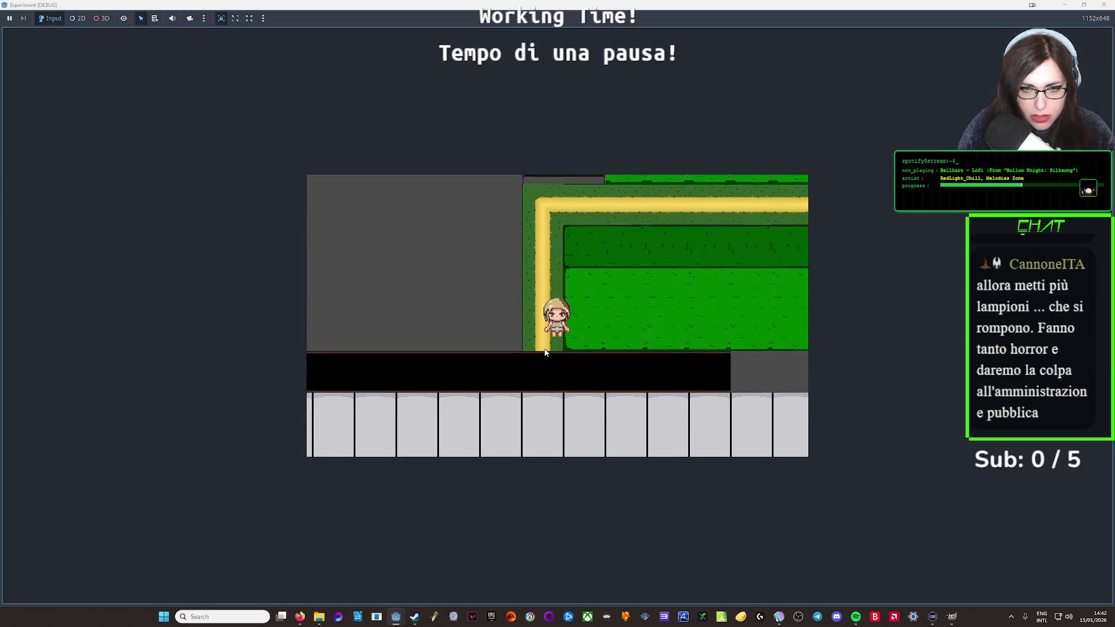
{"action": "key", "text": "Up"}
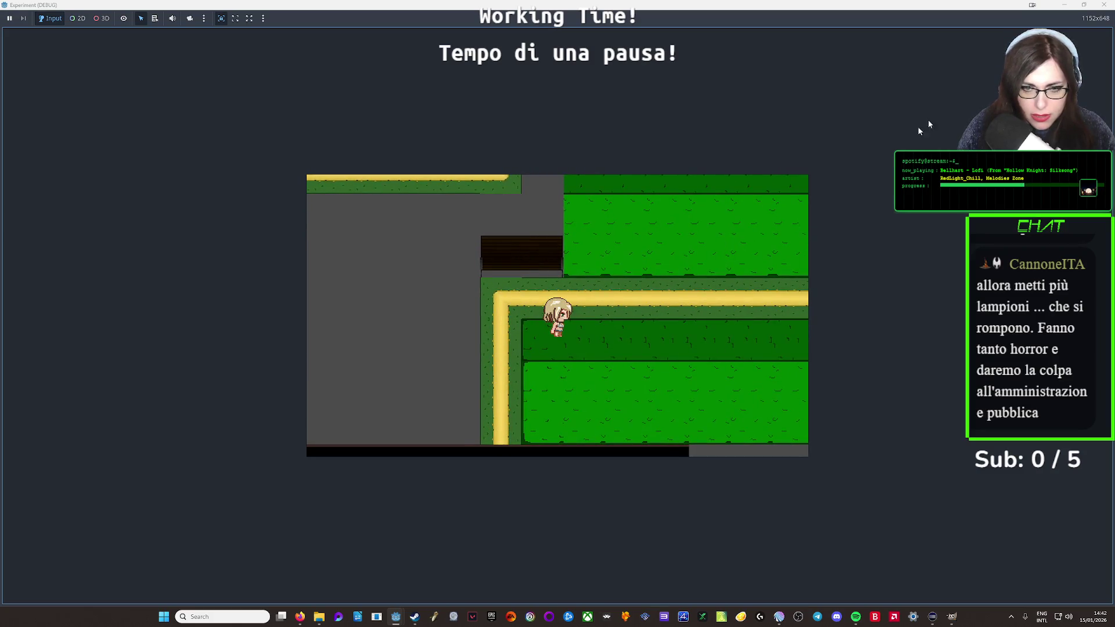
{"action": "left_click", "coordinate": [1104, 4]}
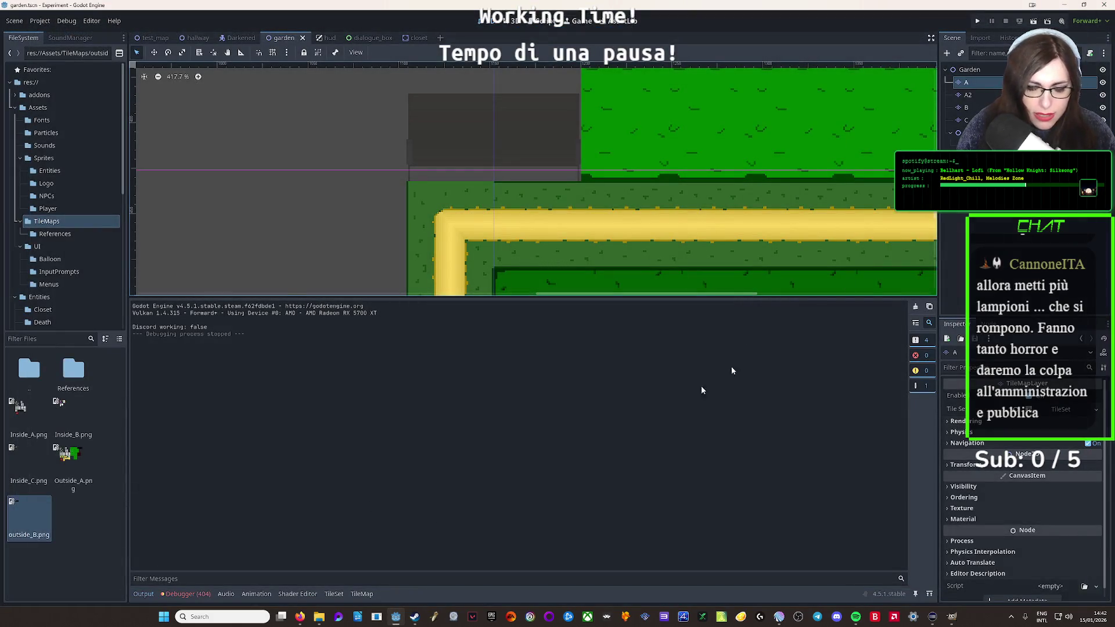
Select layer A and pick the grass tile at atlas (9,0) in the TileSet's Select mode
{"action": "left_click", "coordinate": [977, 95]}
{"action": "left_click", "coordinate": [977, 86]}
{"action": "left_click", "coordinate": [334, 593]}
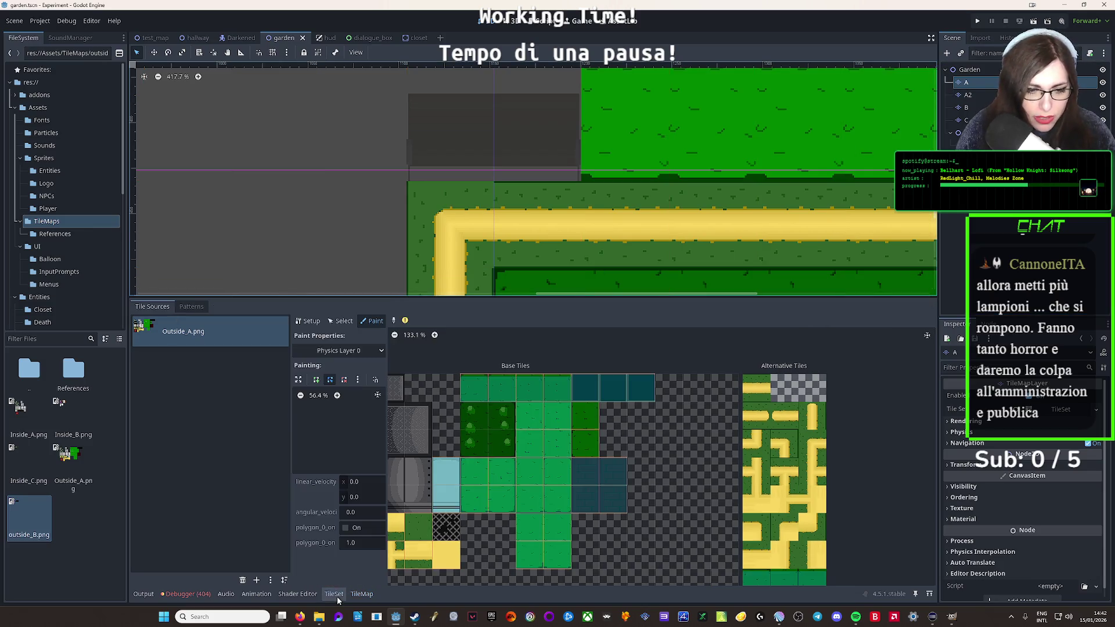
{"action": "scroll", "coordinate": [574, 415], "scroll_direction": "up", "scroll_amount": 3}
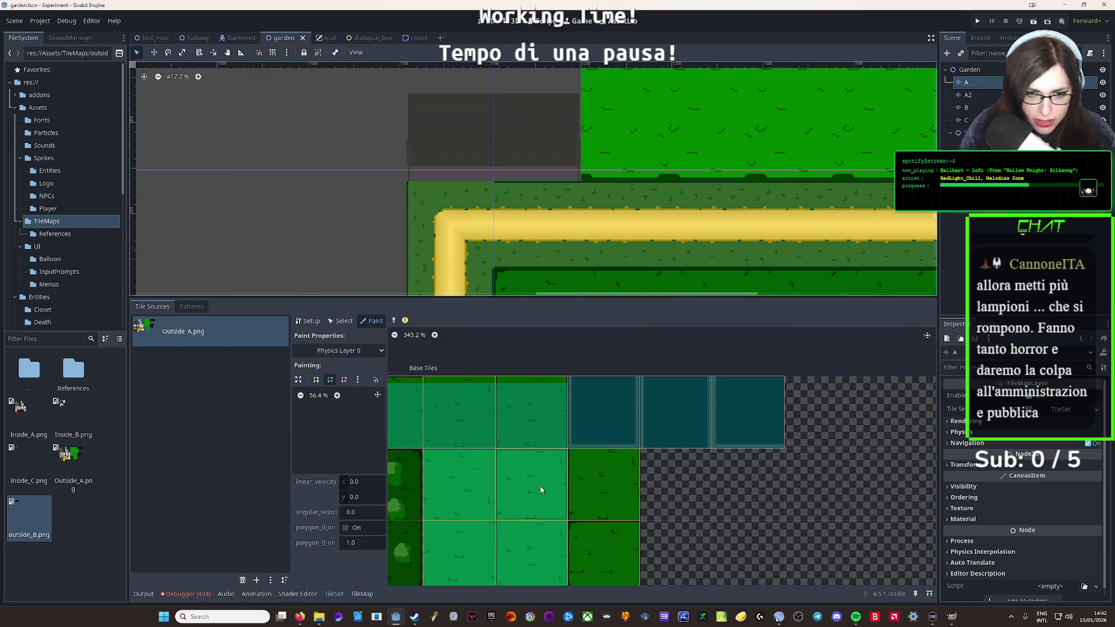
{"action": "left_click", "coordinate": [344, 323]}
{"action": "left_click", "coordinate": [521, 419]}
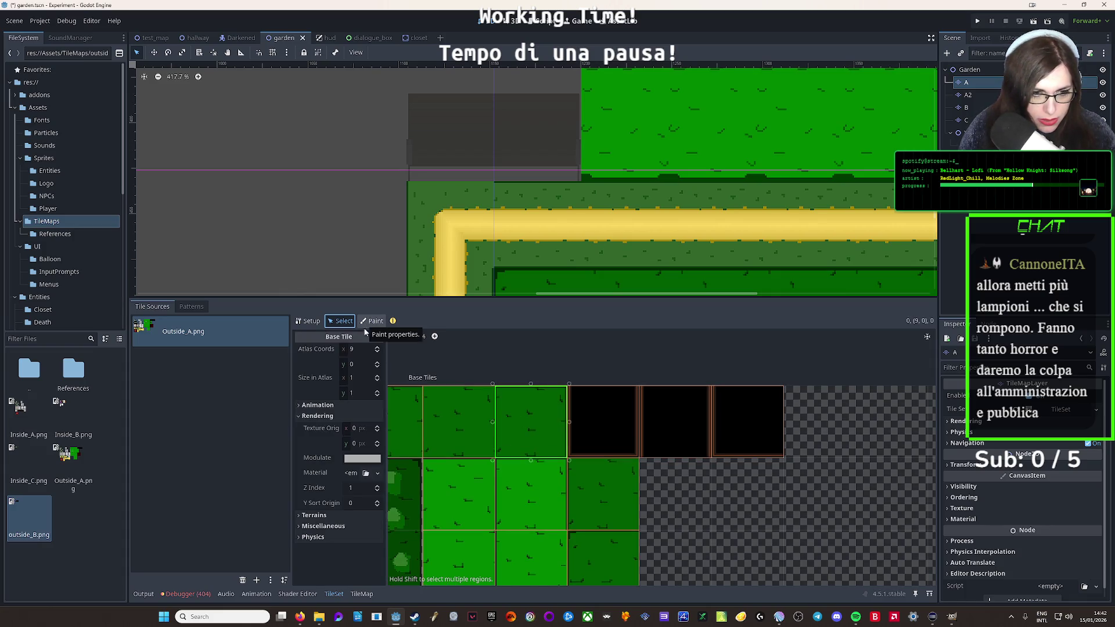
Check the tile's physics properties, then paint Physics Layer 0 onto the dark-green grass tile
{"action": "left_click", "coordinate": [314, 537]}
{"action": "scroll", "coordinate": [346, 535], "scroll_direction": "down", "scroll_amount": 3}
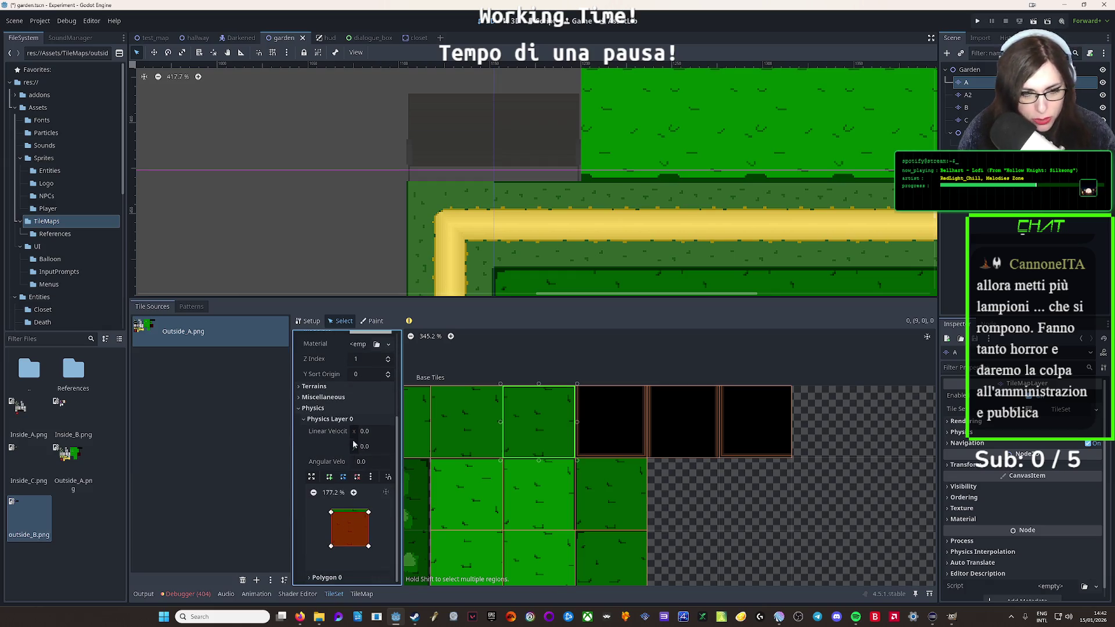
{"action": "left_click", "coordinate": [372, 322]}
{"action": "left_click", "coordinate": [590, 503]}
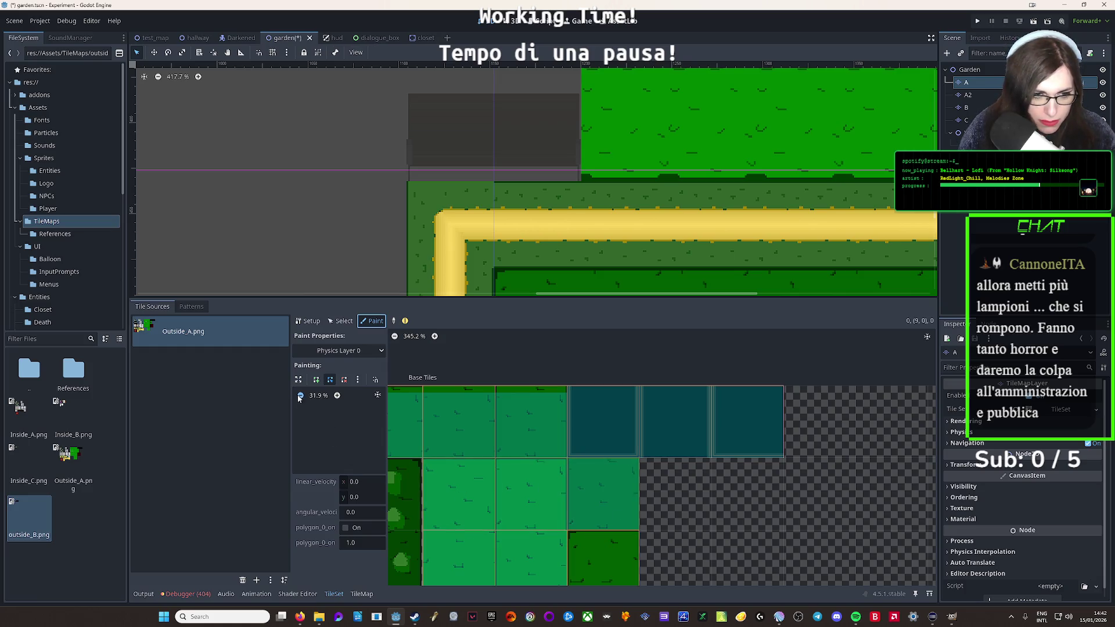
Move the corners of the Physics Layer 0 collision polygon in the paint panel
{"action": "left_click", "coordinate": [376, 395]}
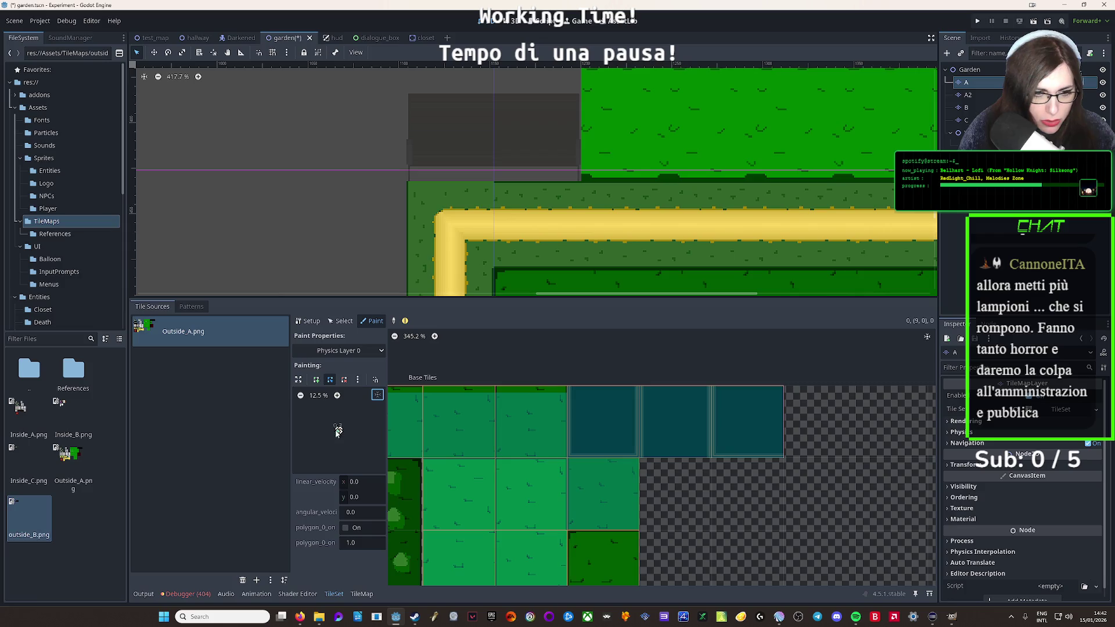
{"action": "scroll", "coordinate": [337, 431], "scroll_direction": "up", "scroll_amount": 10}
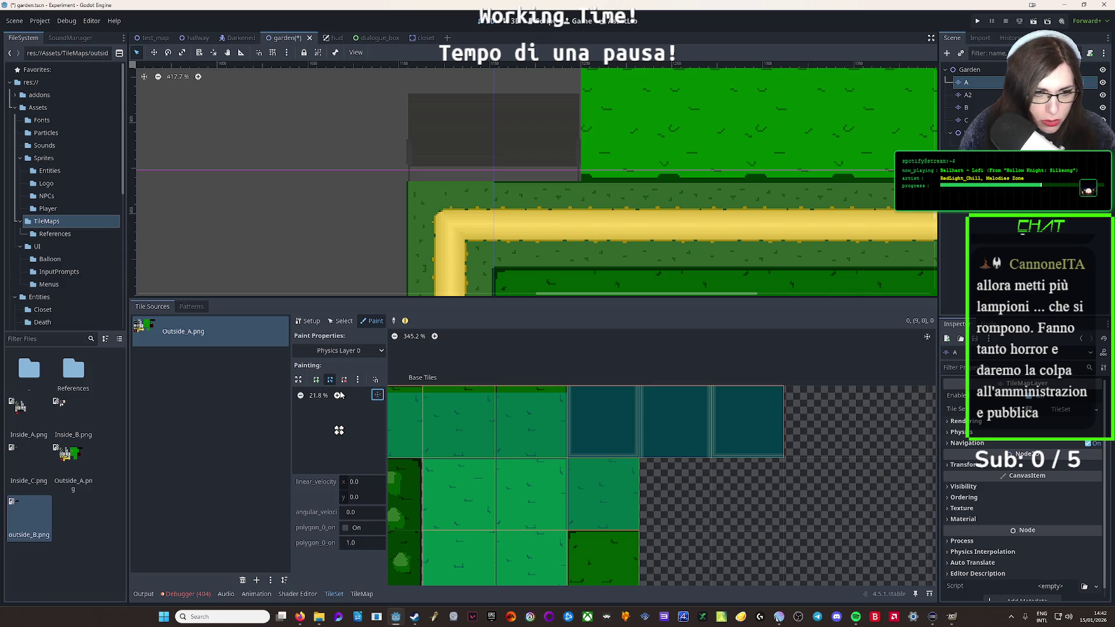
{"action": "left_click", "coordinate": [301, 395]}
{"action": "left_click", "coordinate": [301, 396]}
{"action": "left_click", "coordinate": [301, 395]}
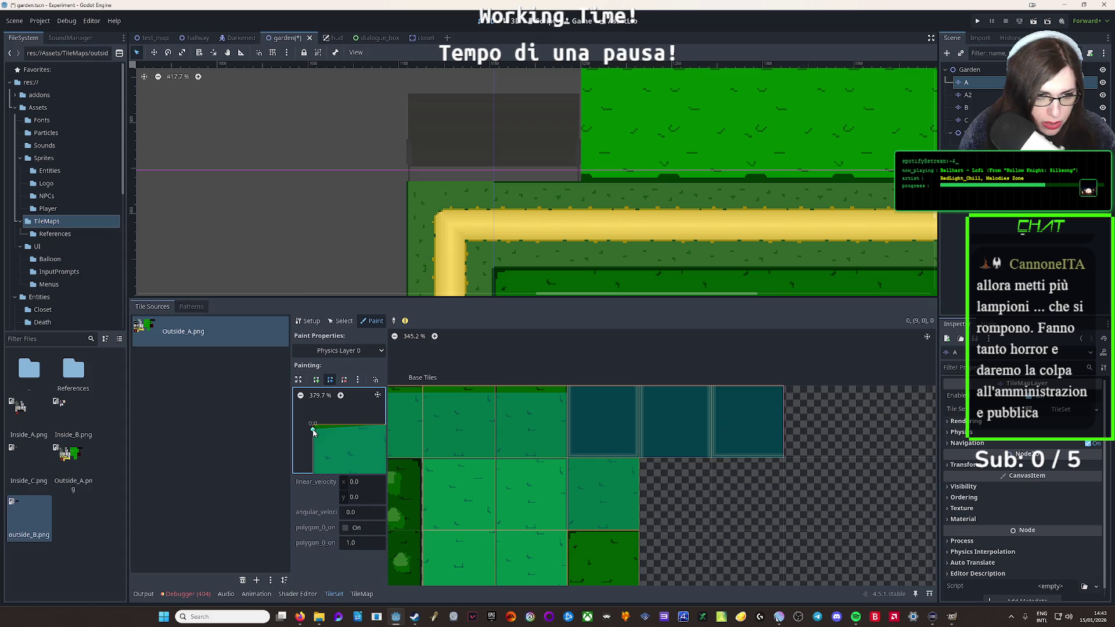
{"action": "left_click_drag", "start_coordinate": [314, 432], "coordinate": [348, 426]}
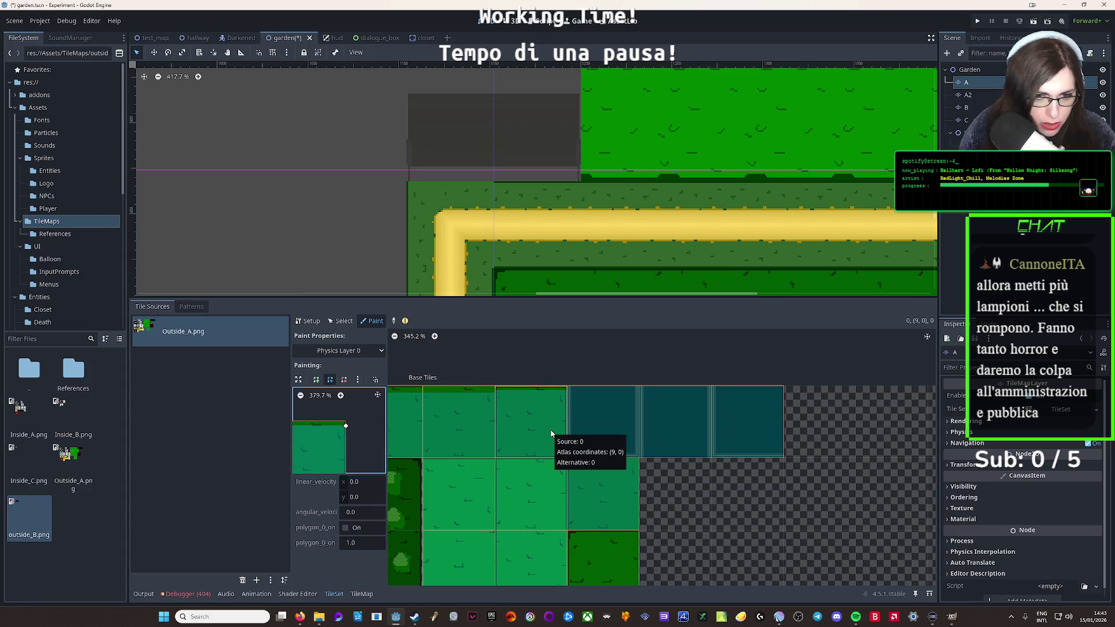
{"action": "left_click", "coordinate": [346, 426]}
{"action": "scroll", "coordinate": [347, 432], "scroll_direction": "left", "scroll_amount": 3}
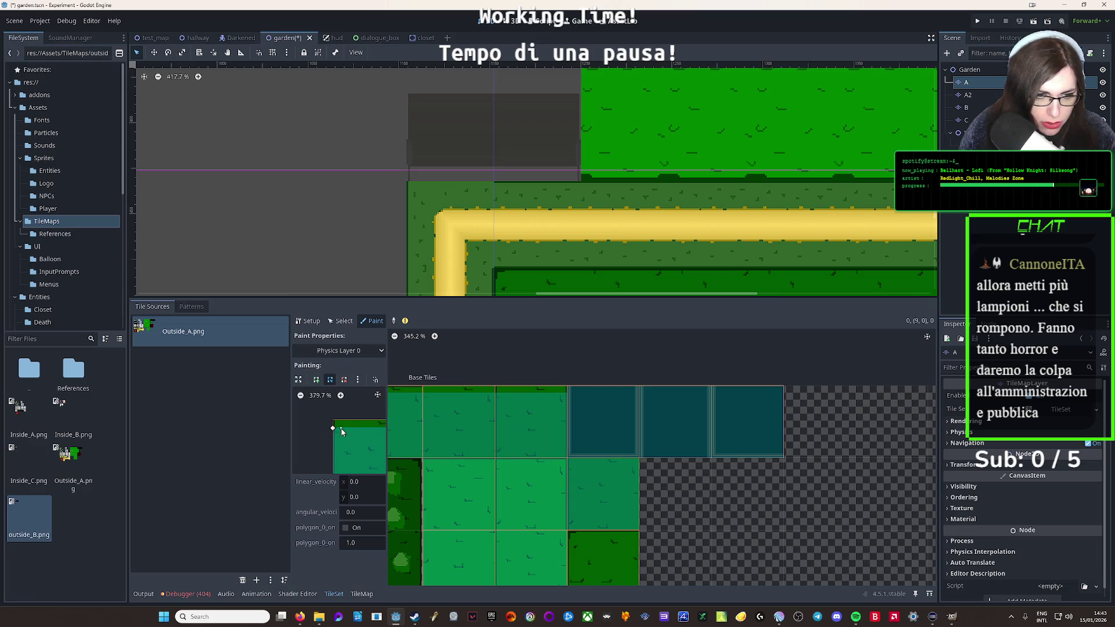
{"action": "left_click", "coordinate": [334, 430]}
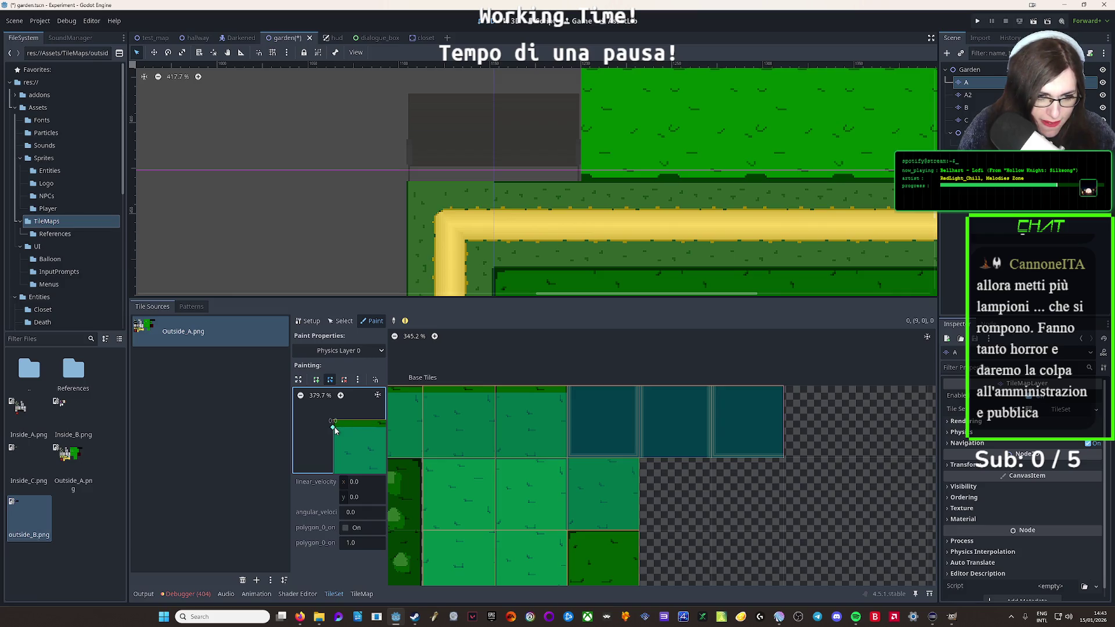
Paint the reshaped collision across the grass tiles in the Outside_A atlas
{"action": "scroll", "coordinate": [340, 437], "scroll_direction": "right", "scroll_amount": 2}
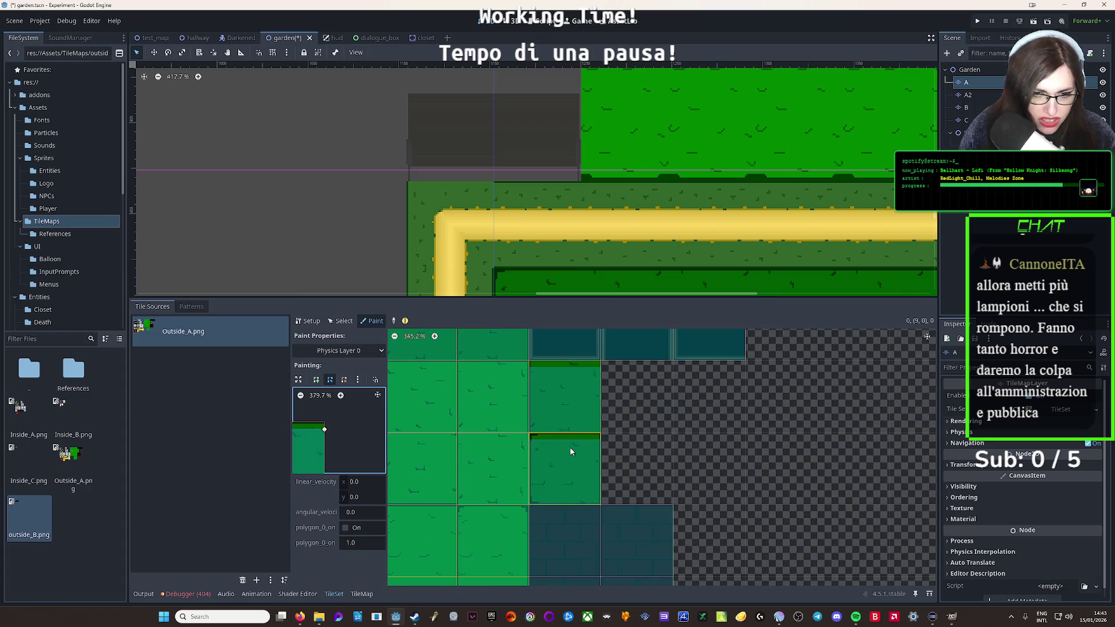
{"action": "scroll", "coordinate": [615, 454], "scroll_direction": "down", "scroll_amount": 5}
{"action": "scroll", "coordinate": [628, 444], "scroll_direction": "up", "scroll_amount": 5}
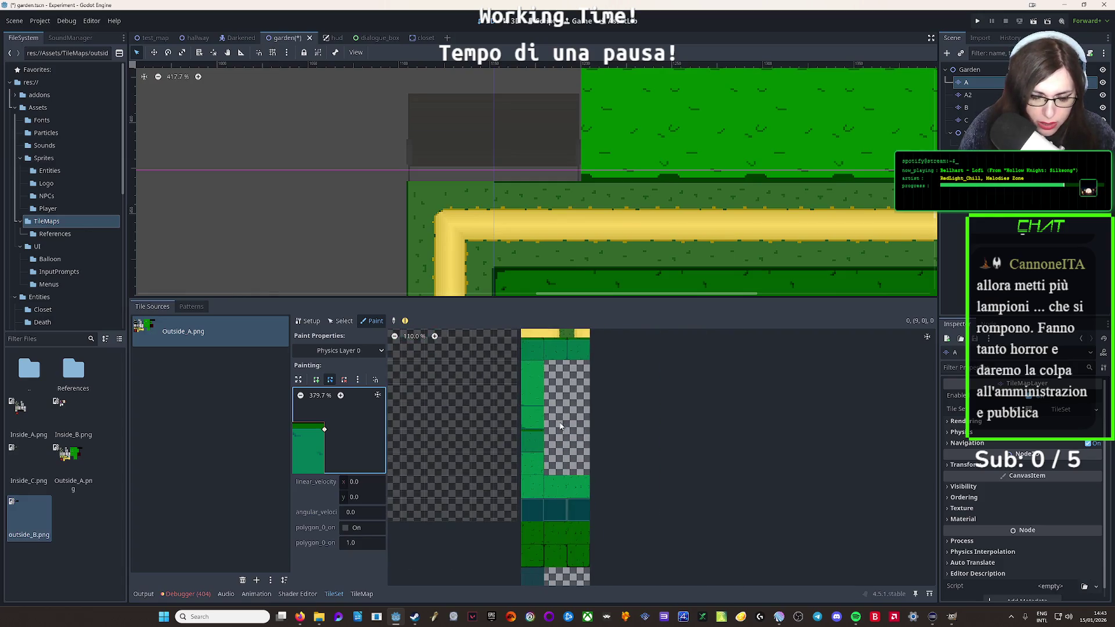
{"action": "mouse_move", "coordinate": [514, 483]}
{"action": "left_mouse_down"}
{"action": "mouse_move", "coordinate": [583, 483]}
{"action": "mouse_move", "coordinate": [618, 413]}
{"action": "mouse_move", "coordinate": [514, 416]}
{"action": "left_mouse_up"}
{"action": "scroll", "coordinate": [557, 416], "scroll_direction": "down", "scroll_amount": 4}
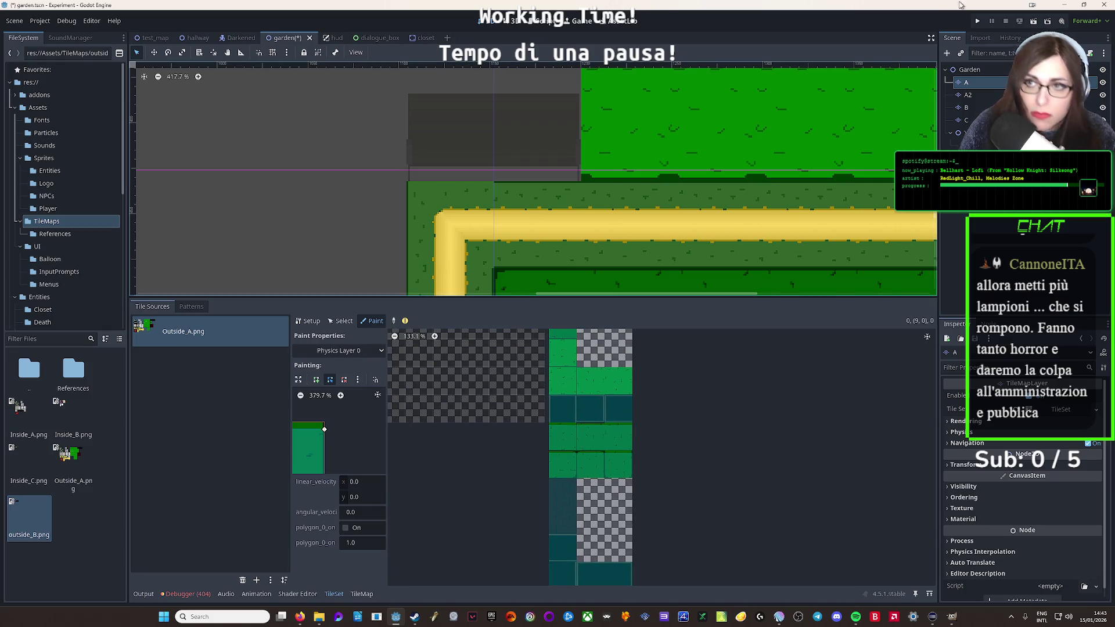
Run the game, walk the character up the path, then close it
{"action": "left_click", "coordinate": [1030, 24]}
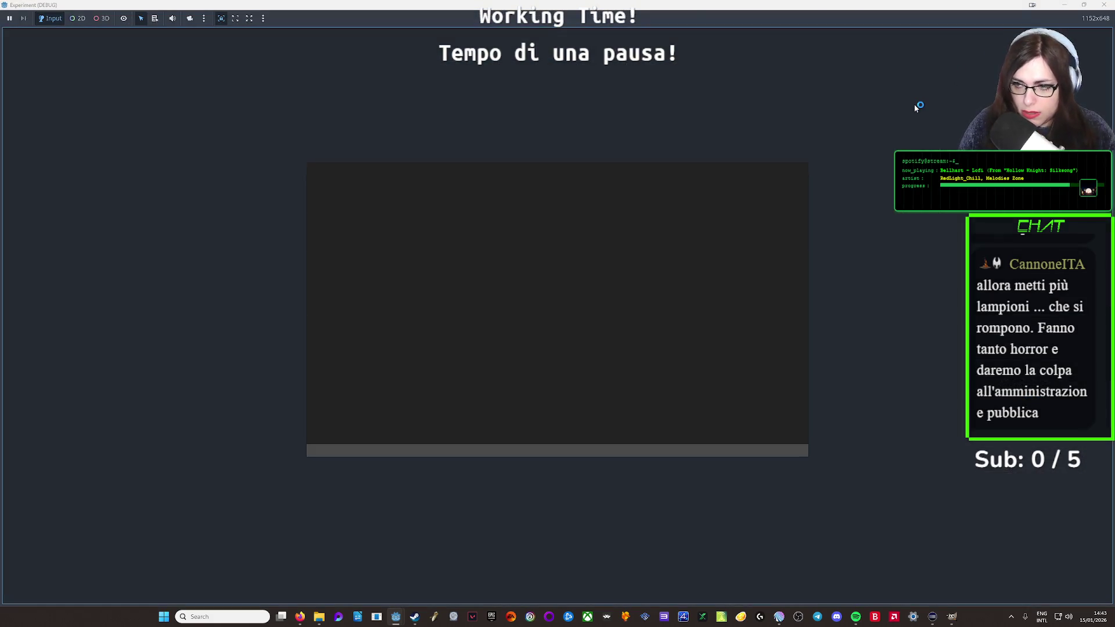
{"action": "key", "text": "Up"}
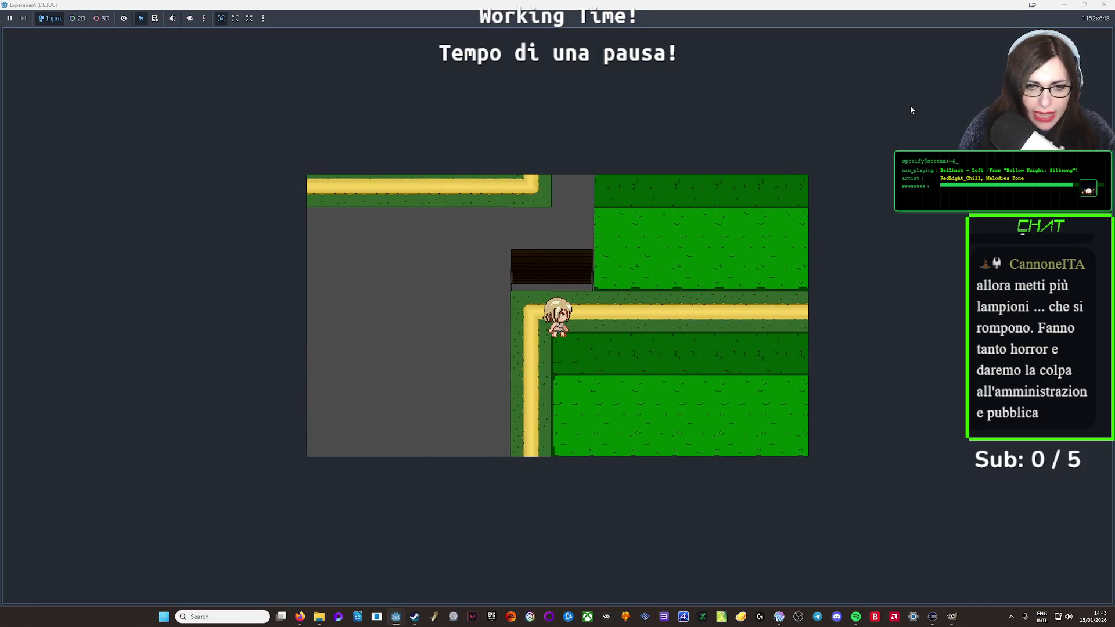
{"action": "left_click", "coordinate": [1104, 5]}
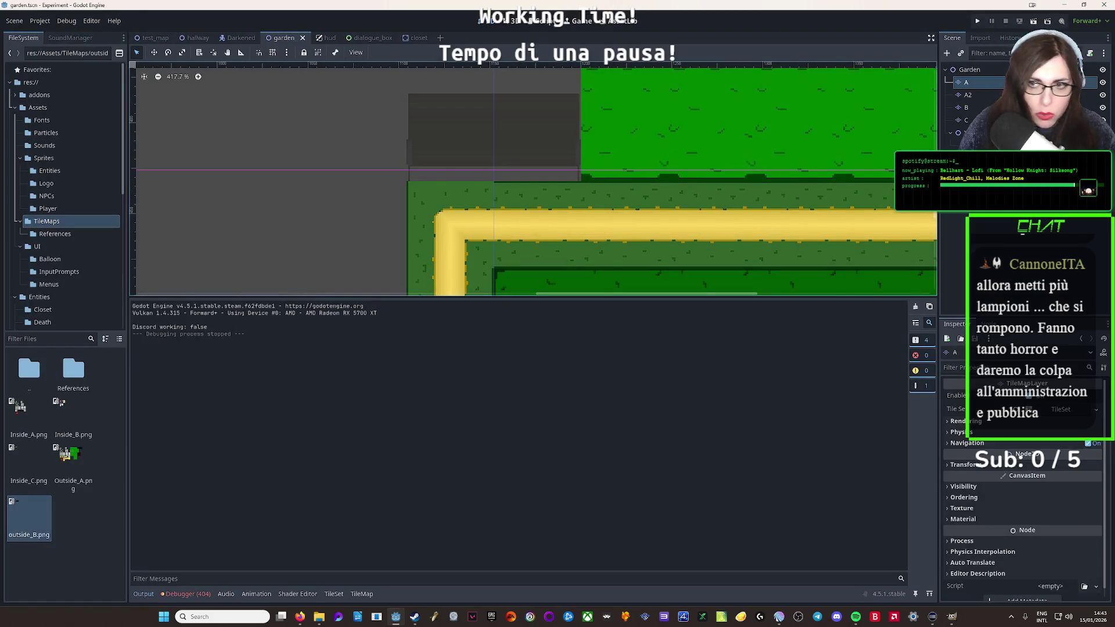
Set the tileset paint property to Z Index with a value of 1
{"action": "left_click", "coordinate": [334, 595]}
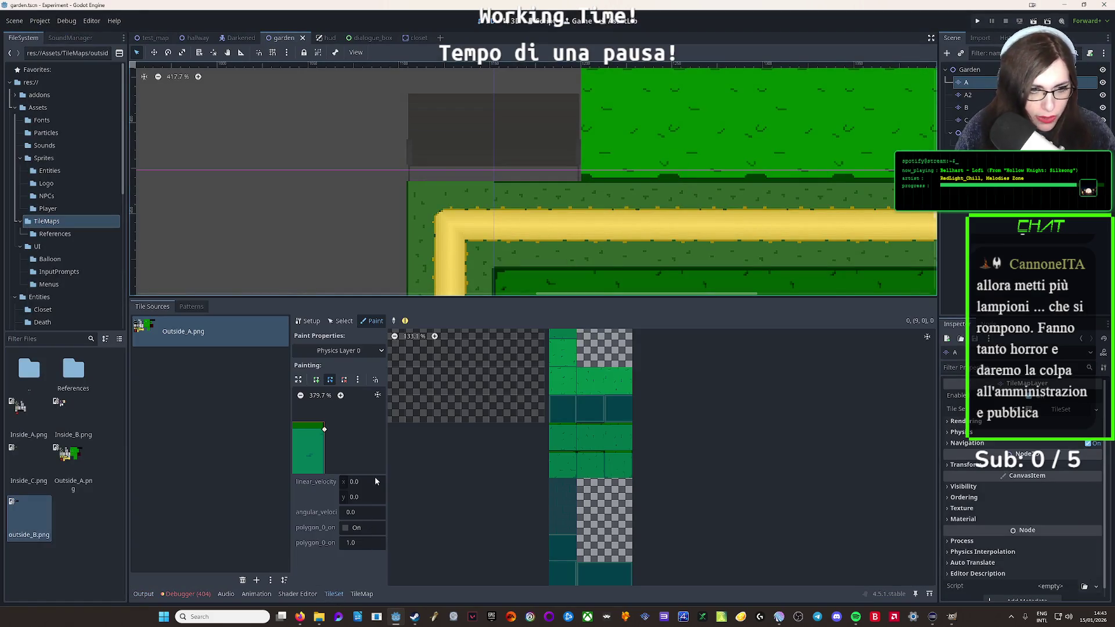
{"action": "left_click", "coordinate": [355, 350]}
{"action": "left_click", "coordinate": [319, 396]}
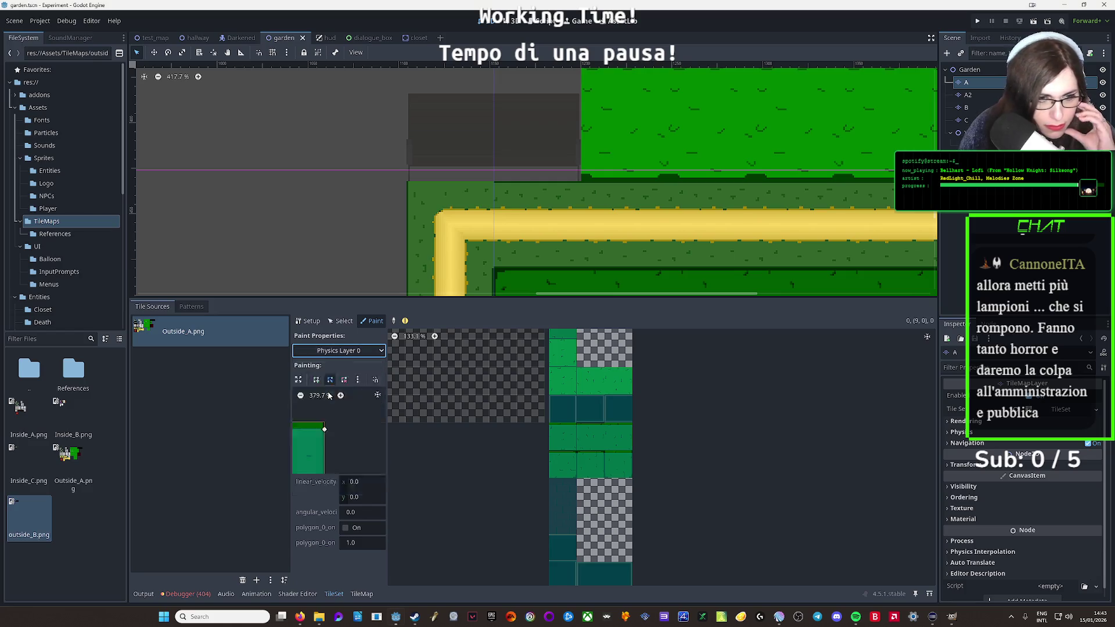
{"action": "left_click", "coordinate": [379, 380]}
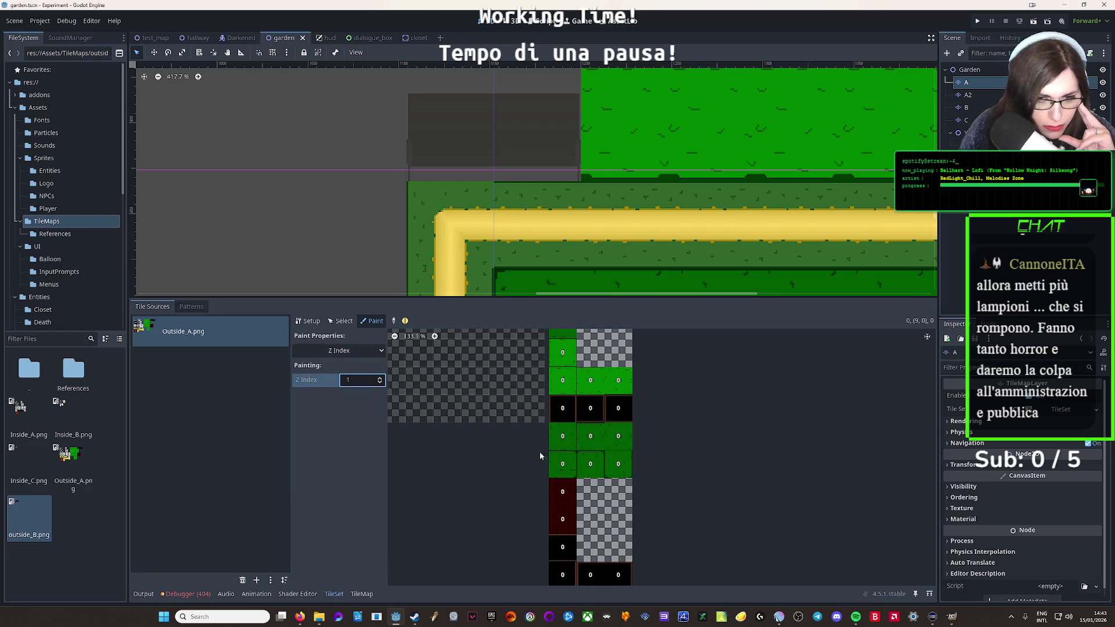
Give one Outside_A grass tile Z Index 1, reset another to 0, and run the scene
{"action": "scroll", "coordinate": [539, 452], "scroll_direction": "down", "scroll_amount": 4}
{"action": "left_click", "coordinate": [507, 368]}
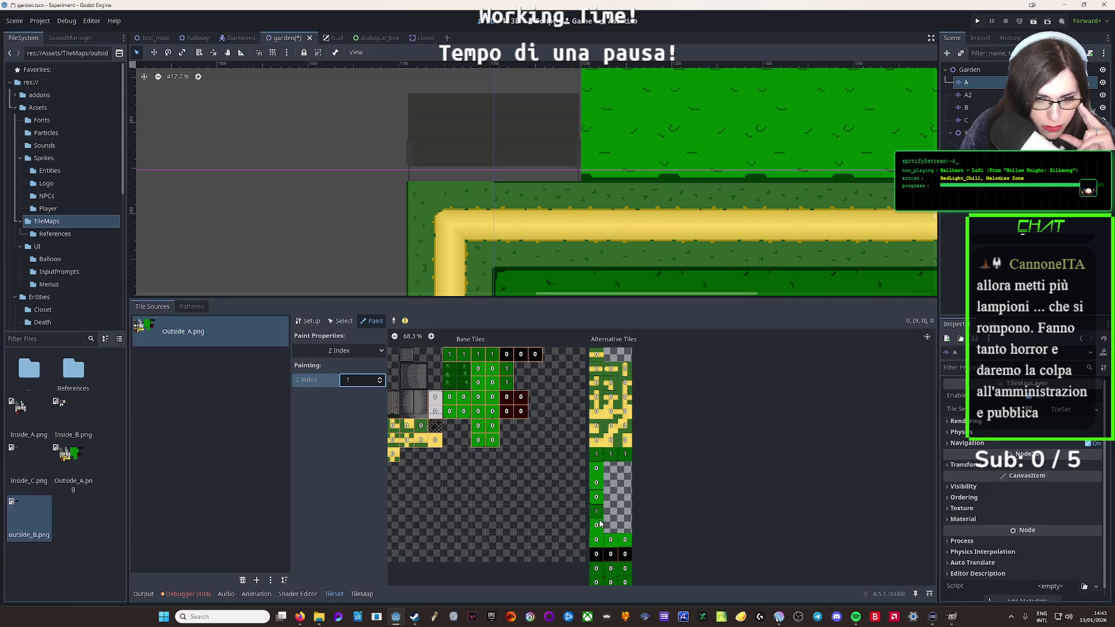
{"action": "scroll", "coordinate": [600, 525], "scroll_direction": "down", "scroll_amount": 3}
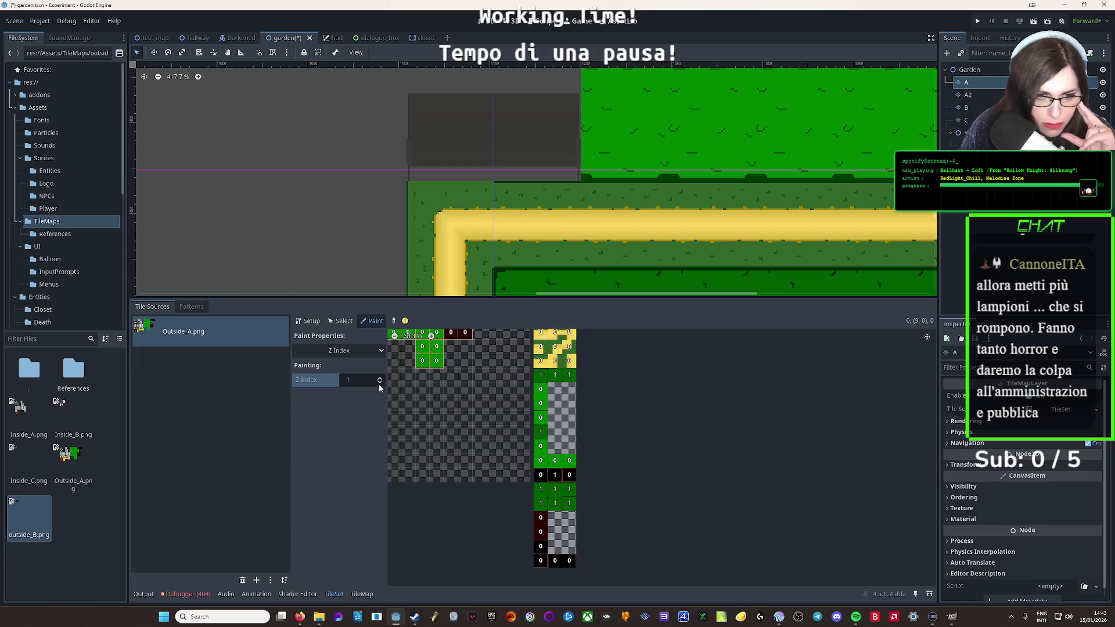
{"action": "left_click", "coordinate": [556, 474]}
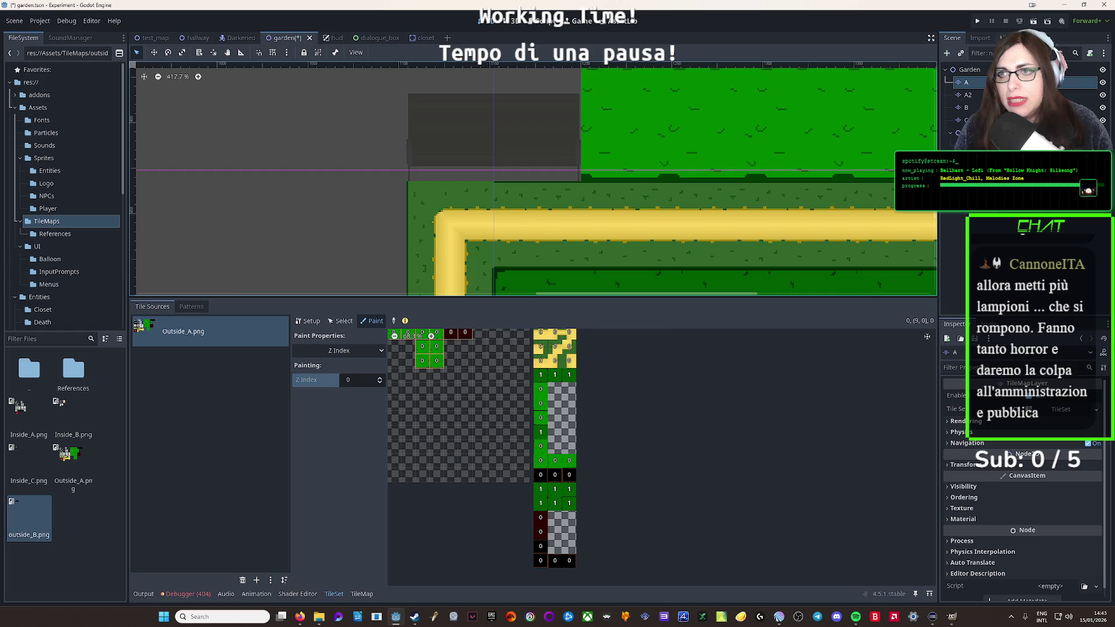
{"action": "left_click", "coordinate": [1033, 21]}
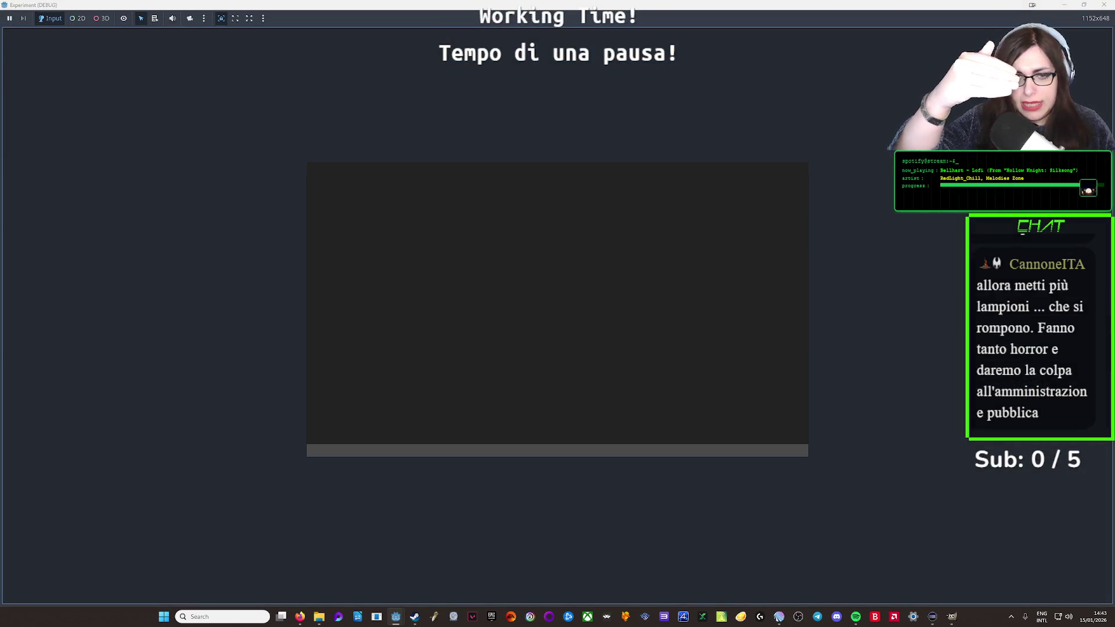
Walk the character around the garden and along the bench with the arrow keys, then stop the test
{"action": "key", "text": "Up"}
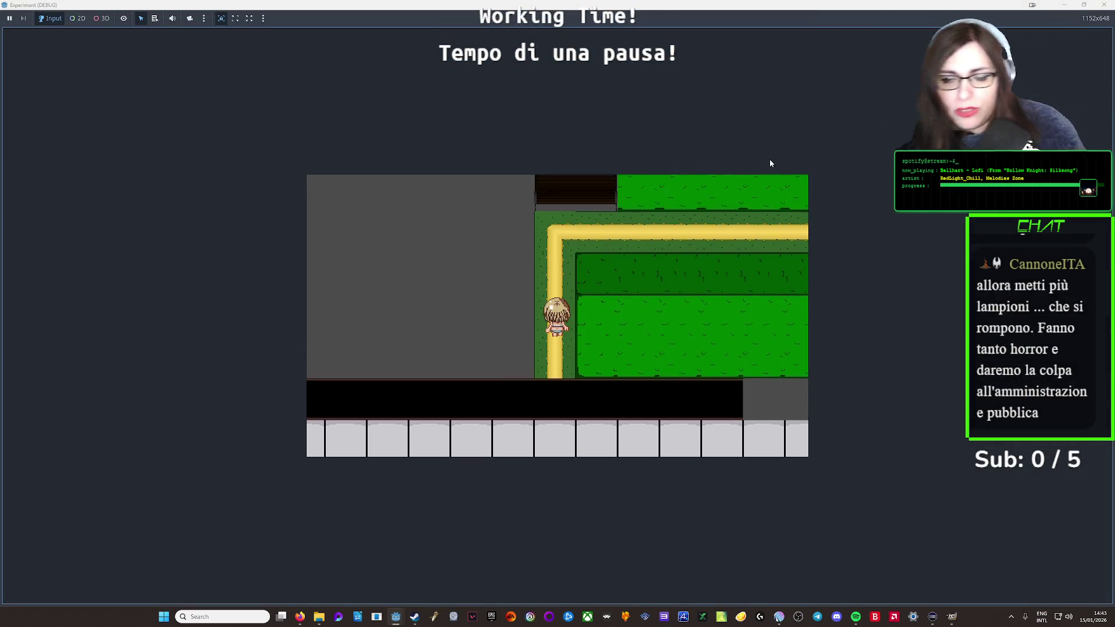
{"action": "key", "text": "Right"}
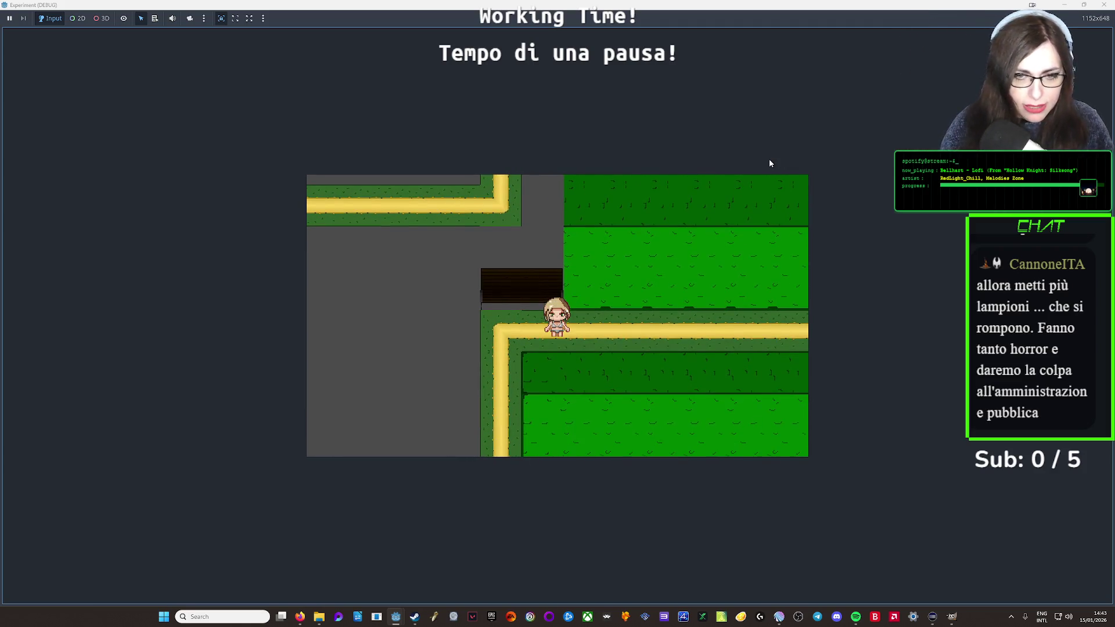
{"action": "key", "text": "Right"}
{"action": "key", "text": "Down"}
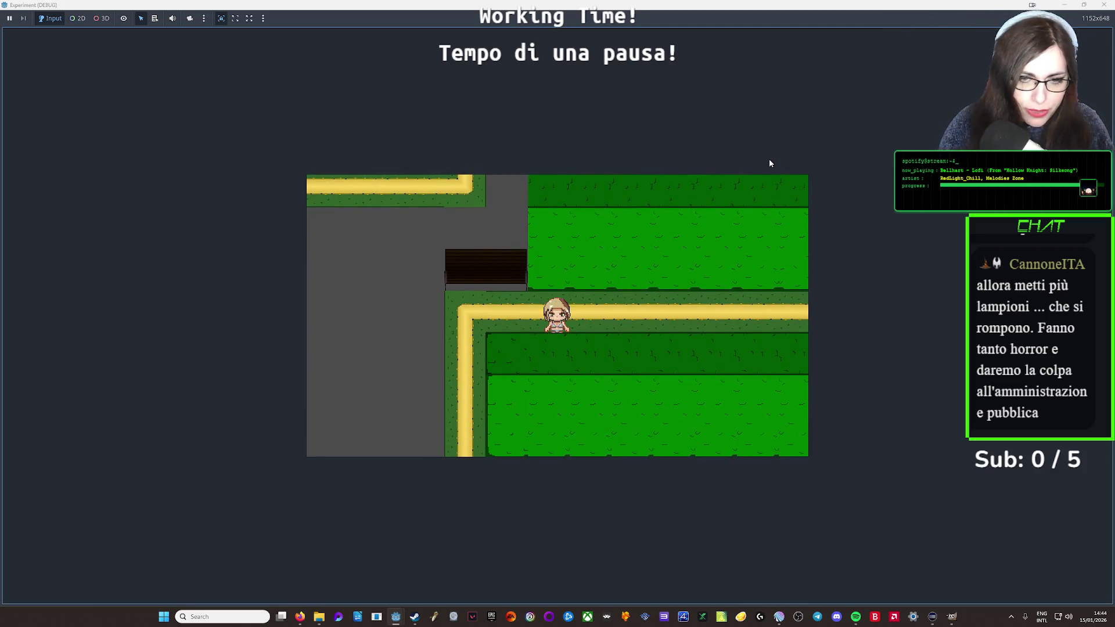
{"action": "key", "text": "Left"}
{"action": "key", "text": "Right"}
{"action": "key", "text": "Left"}
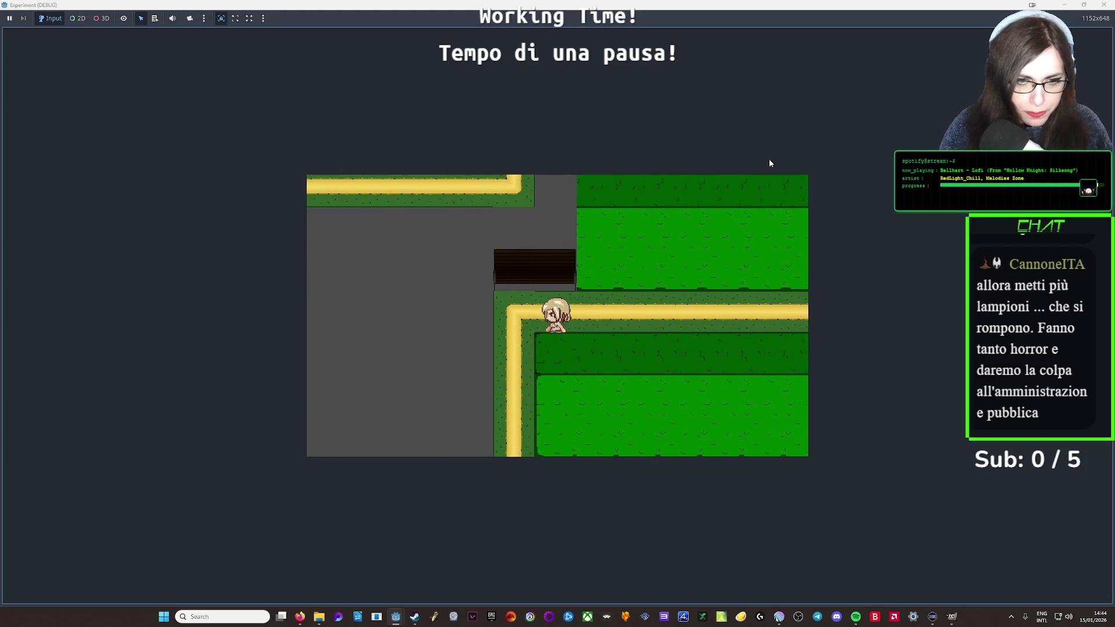
{"action": "key", "text": "Up"}
{"action": "key", "text": "Left"}
{"action": "key", "text": "Right"}
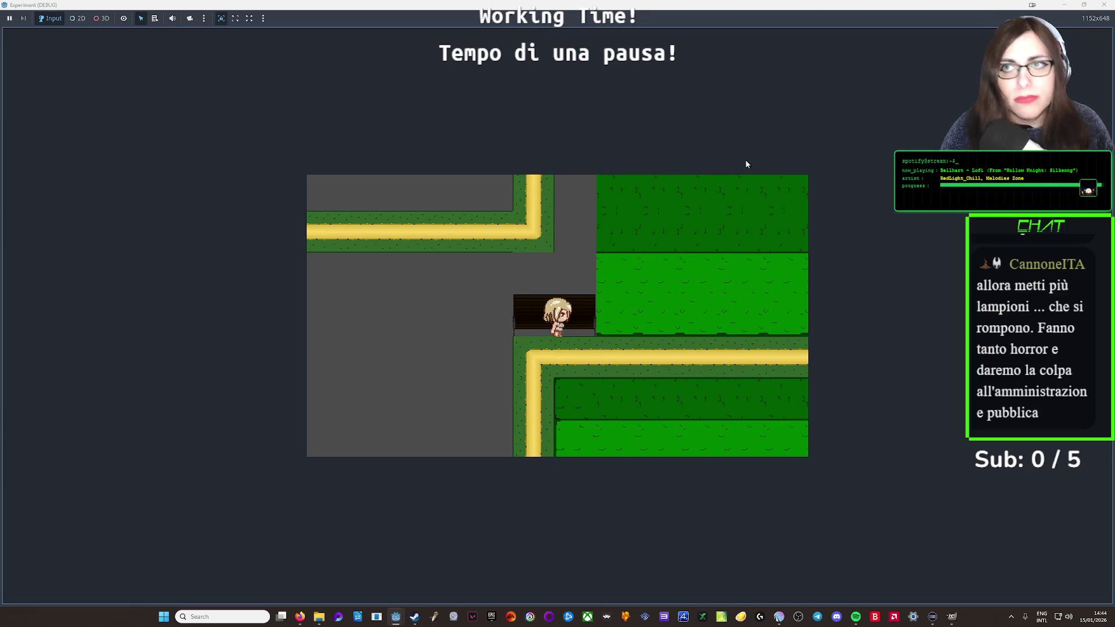
{"action": "left_click", "coordinate": [1100, 6]}
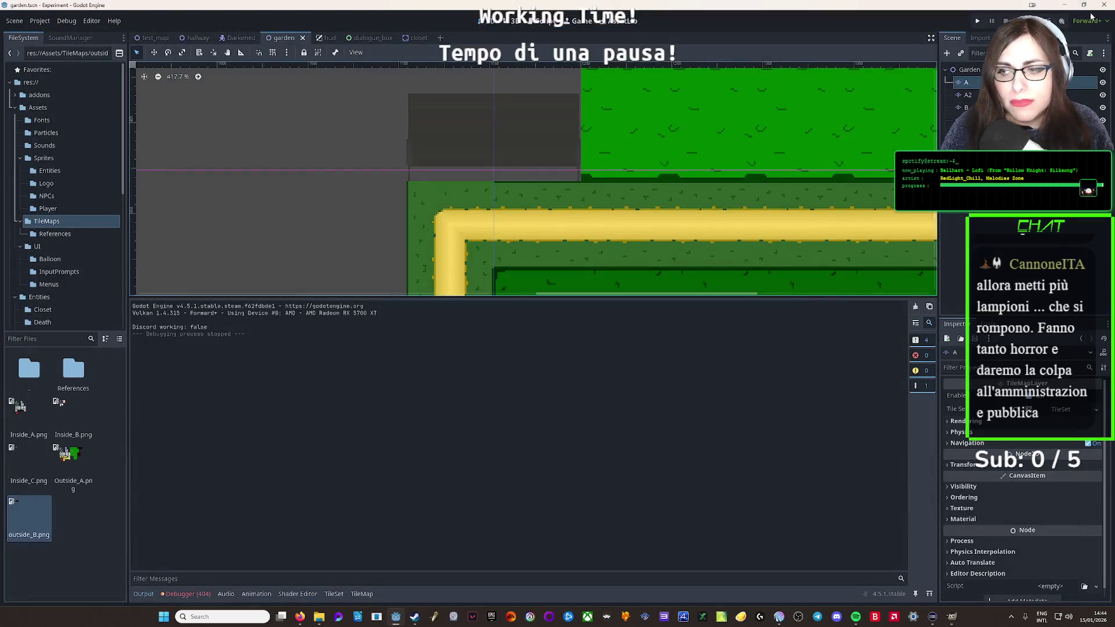
Zoom in on the grass-edge tiles, then switch to GIMP with outside_B.xcf open
{"action": "scroll", "coordinate": [476, 196], "scroll_direction": "up", "scroll_amount": 8}
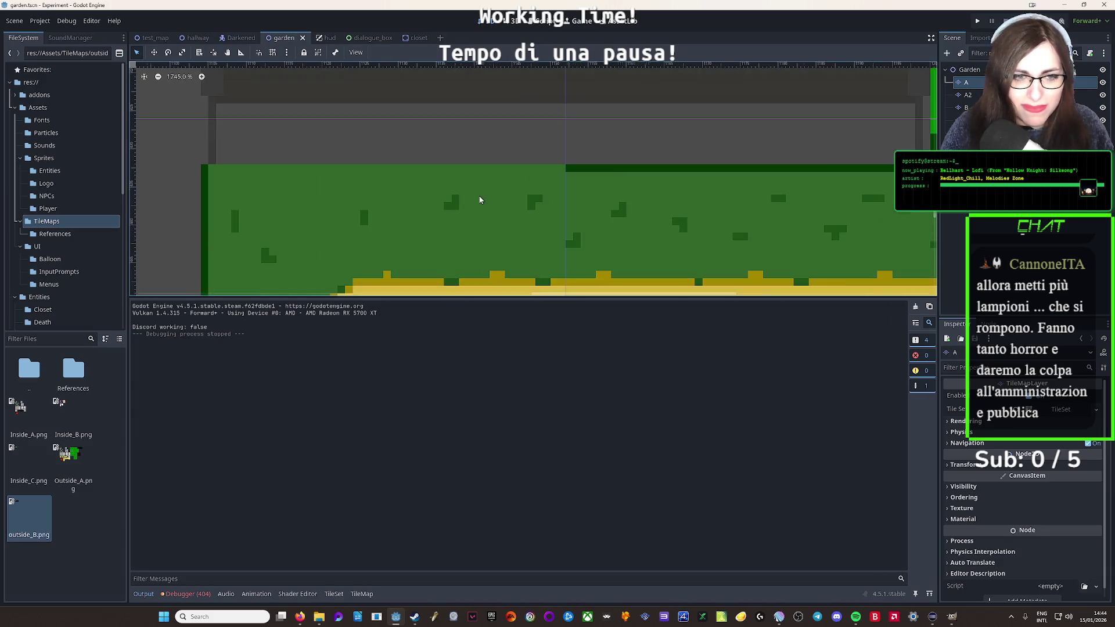
{"action": "scroll", "coordinate": [478, 201], "scroll_direction": "down", "scroll_amount": 2}
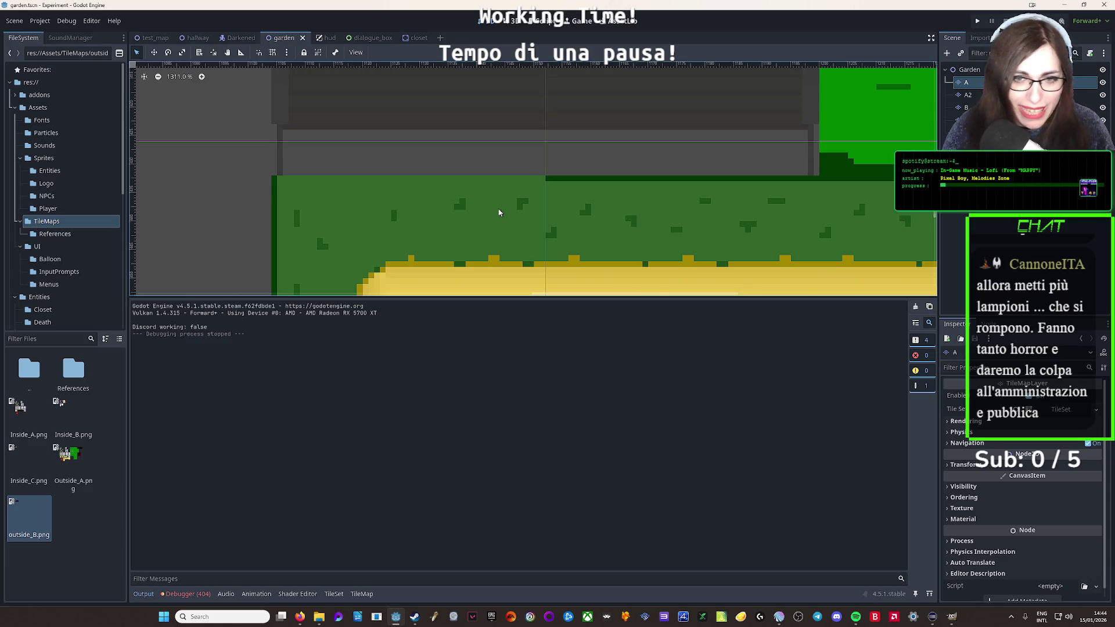
{"action": "left_click", "coordinate": [952, 617]}
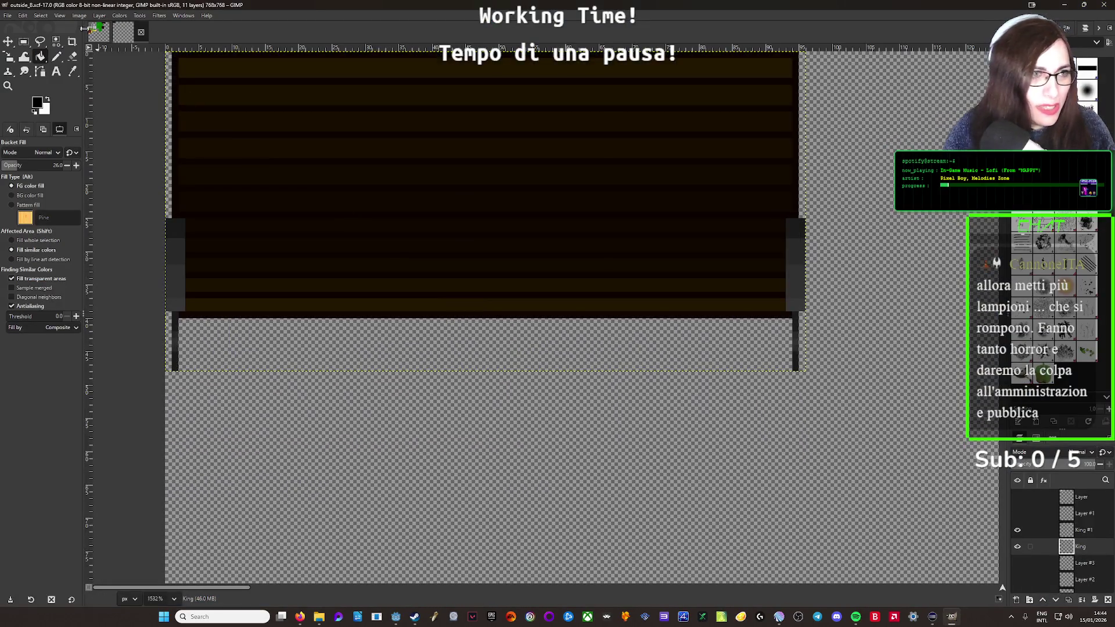
In Outside_A.xcf, pick the Pencil with dark green on the Pavimenti copy #2 layer
{"action": "left_click", "coordinate": [99, 31]}
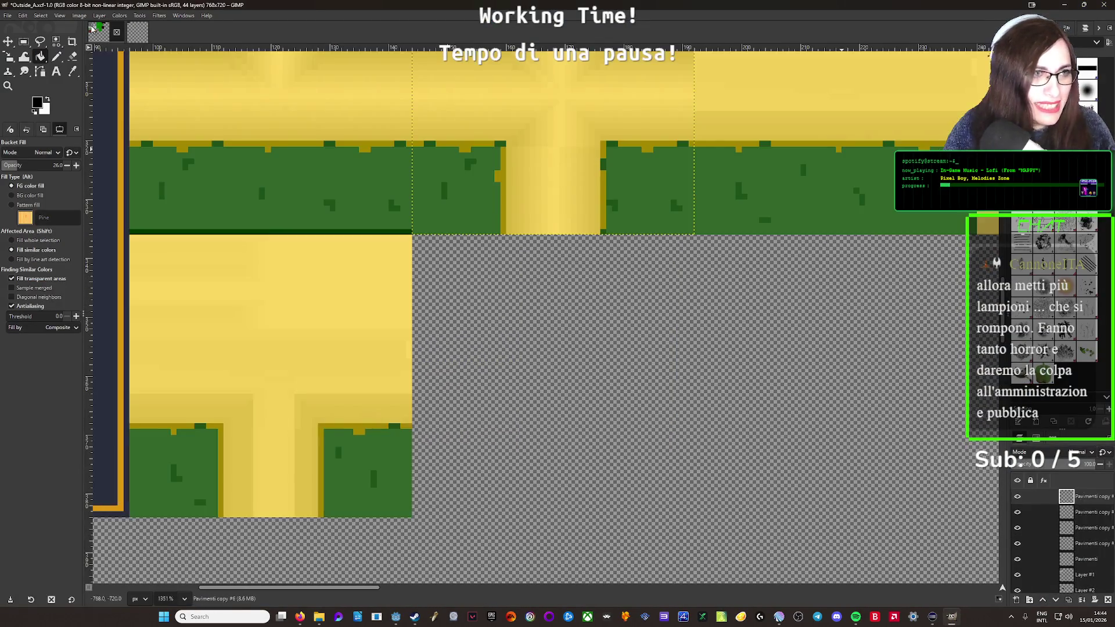
{"action": "scroll", "coordinate": [428, 314], "scroll_direction": "down", "scroll_amount": 7}
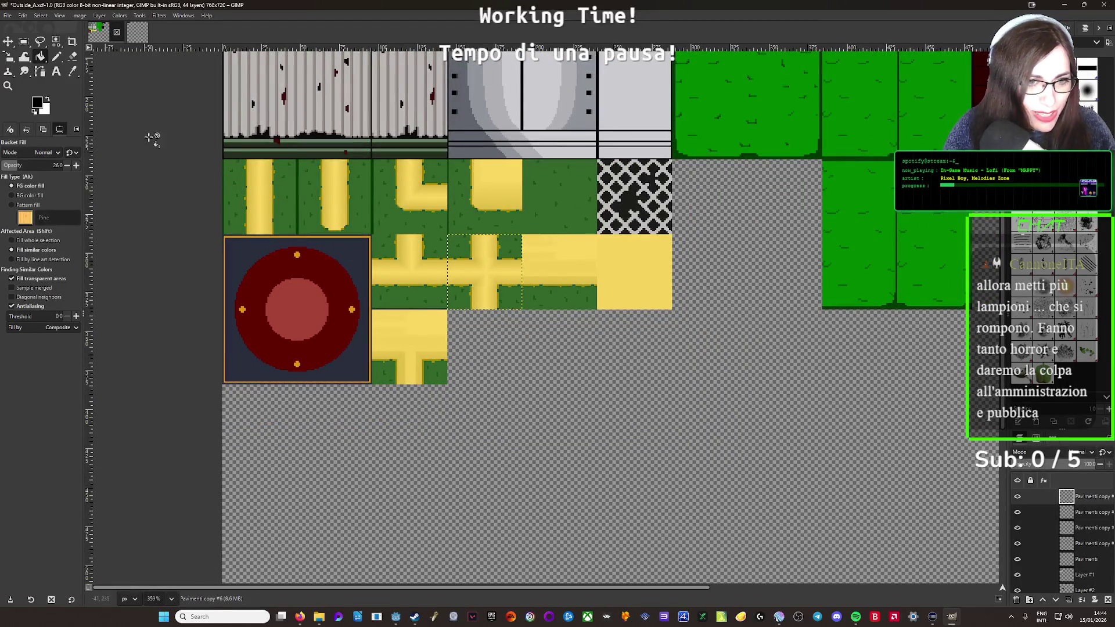
{"action": "left_click", "coordinate": [56, 56]}
{"action": "scroll", "coordinate": [377, 229], "scroll_direction": "up", "scroll_amount": 6}
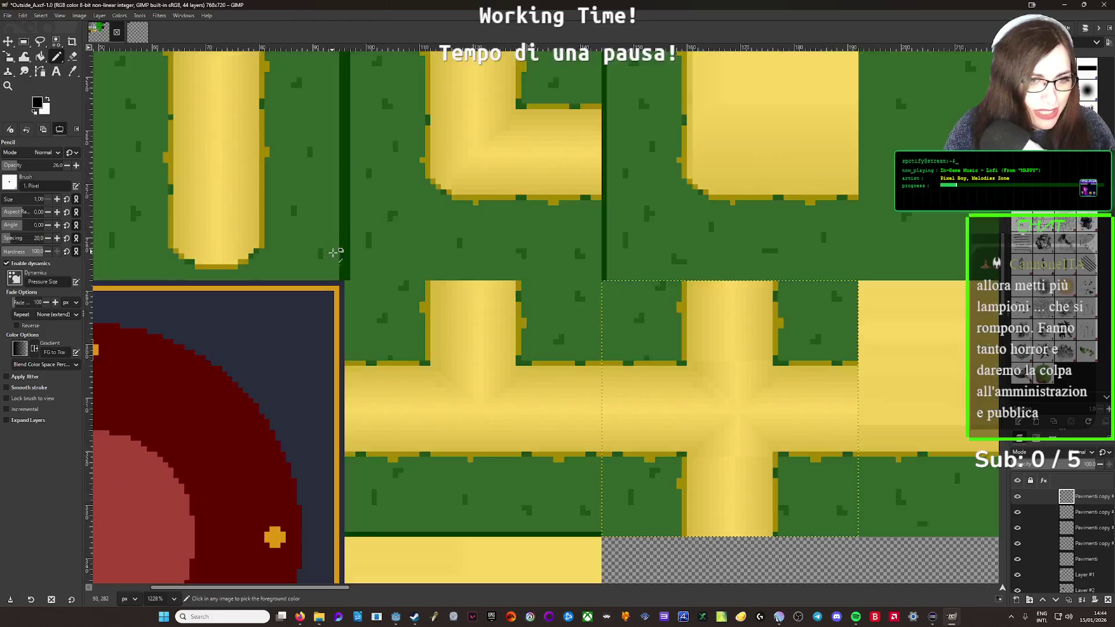
{"action": "left_click", "coordinate": [348, 256], "text": "ctrl"}
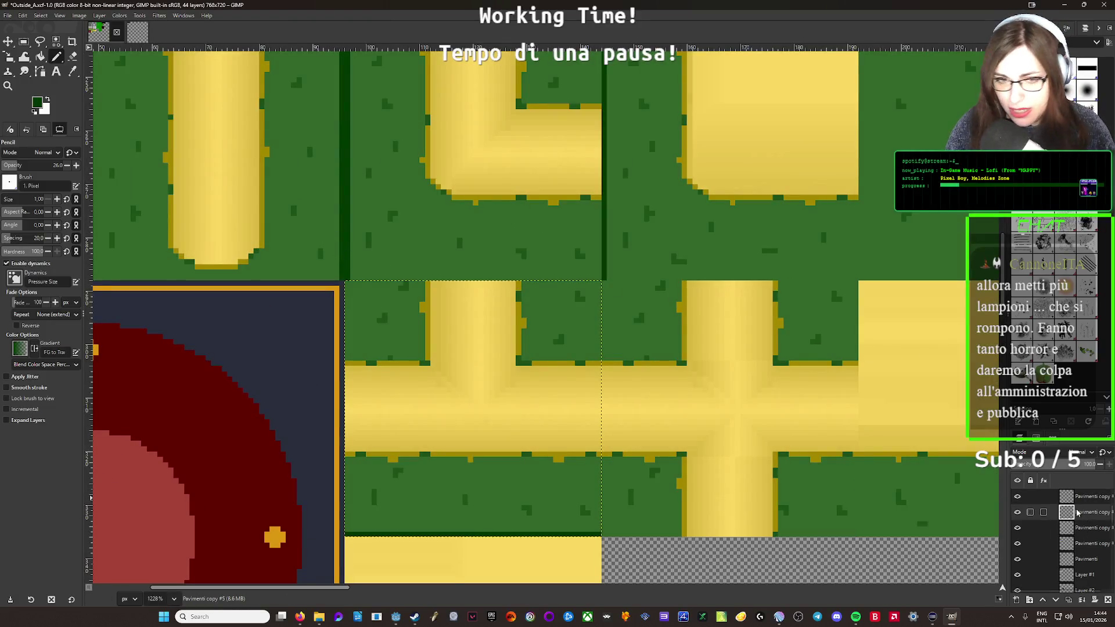
{"action": "left_click", "coordinate": [1075, 528]}
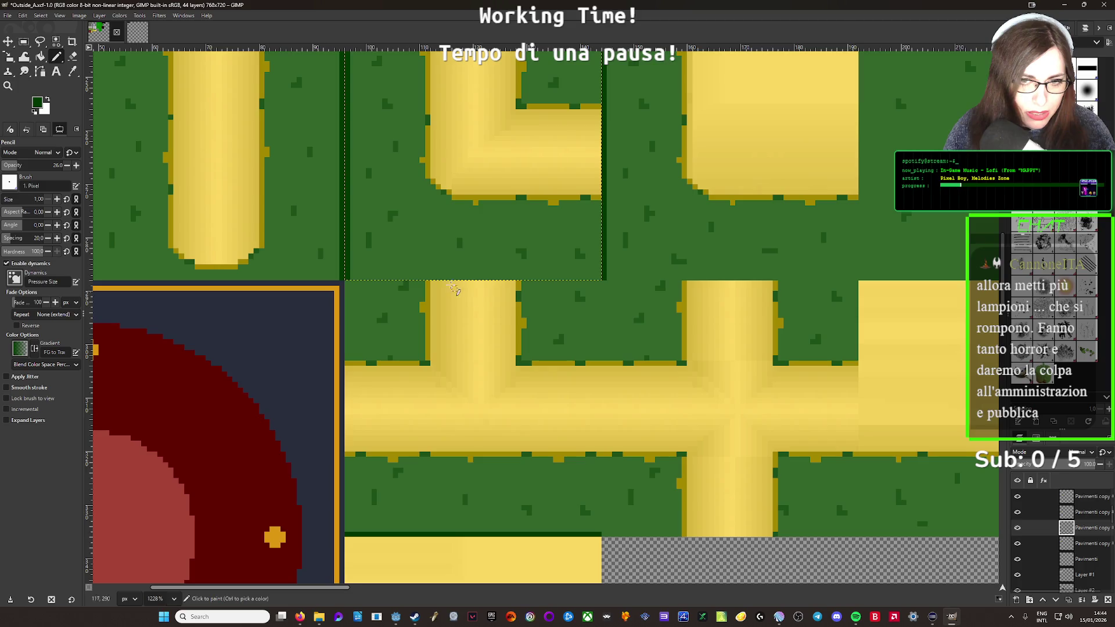
Draw a straight, fully opaque dark green line along the grass tile's bottom edge
{"action": "left_click", "coordinate": [354, 277]}
{"action": "left_click", "coordinate": [604, 279], "text": "shift"}
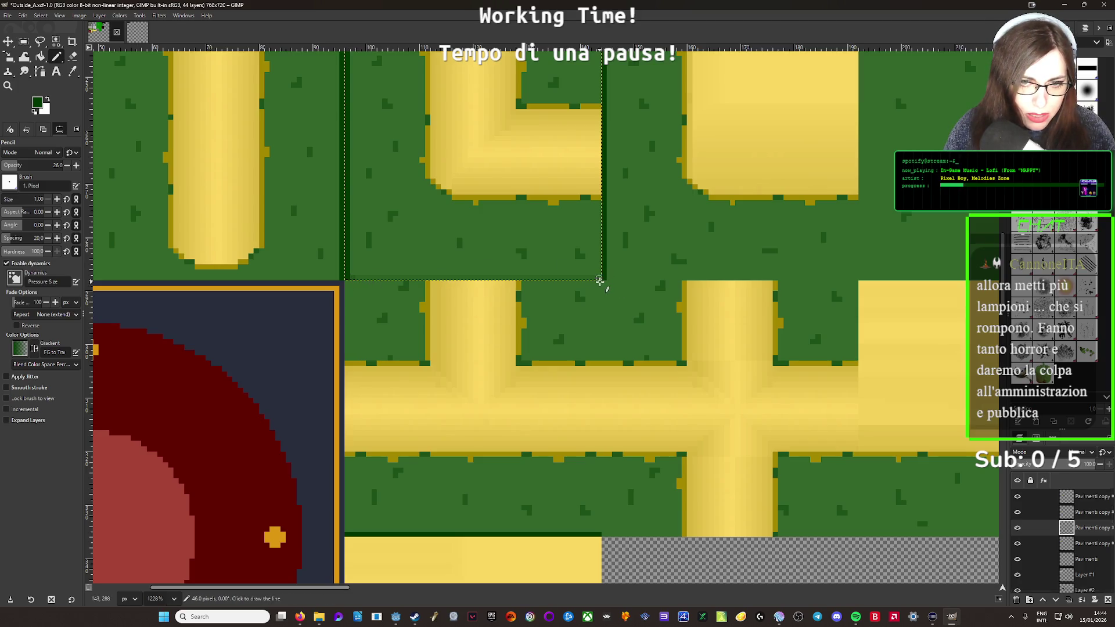
{"action": "scroll", "coordinate": [594, 236], "scroll_direction": "up", "scroll_amount": 6}
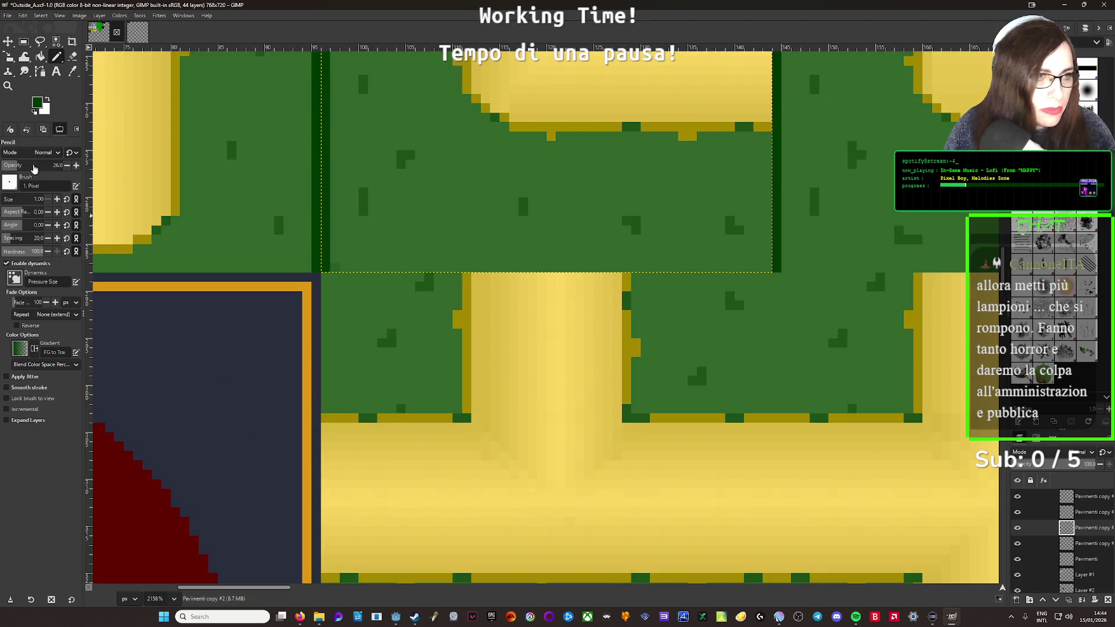
{"action": "left_click_drag", "start_coordinate": [34, 168], "coordinate": [73, 167]}
{"action": "left_click", "coordinate": [335, 269]}
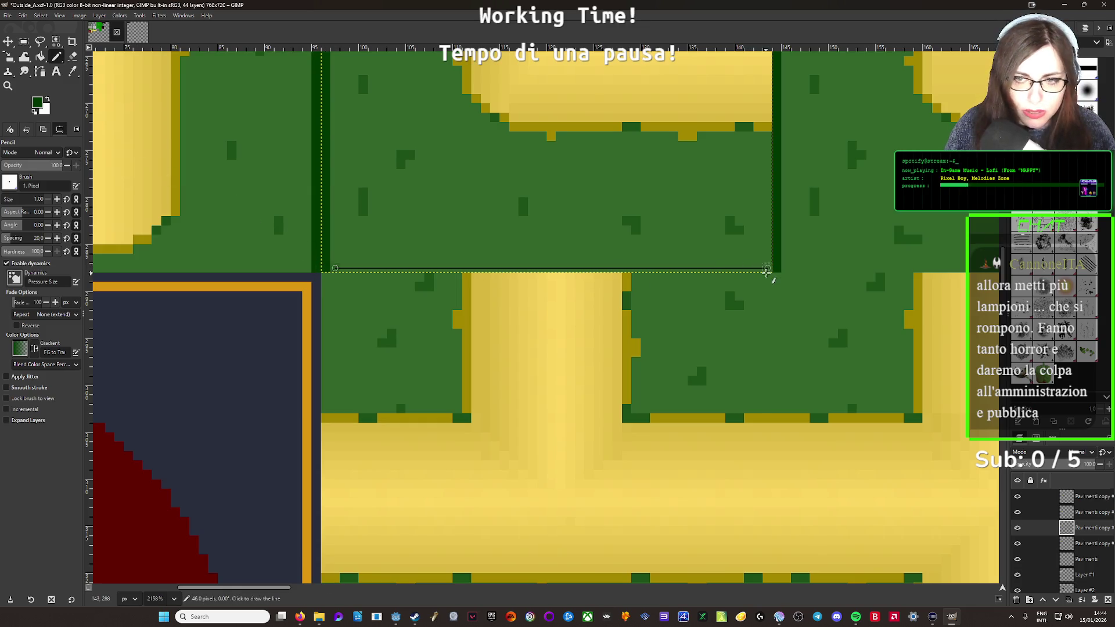
{"action": "left_click", "coordinate": [767, 270], "text": "shift"}
{"action": "scroll", "coordinate": [498, 237], "scroll_direction": "down", "scroll_amount": 10}
Export the tileset over Outside_A.png and return to the Godot editor
{"action": "left_click", "coordinate": [7, 16]}
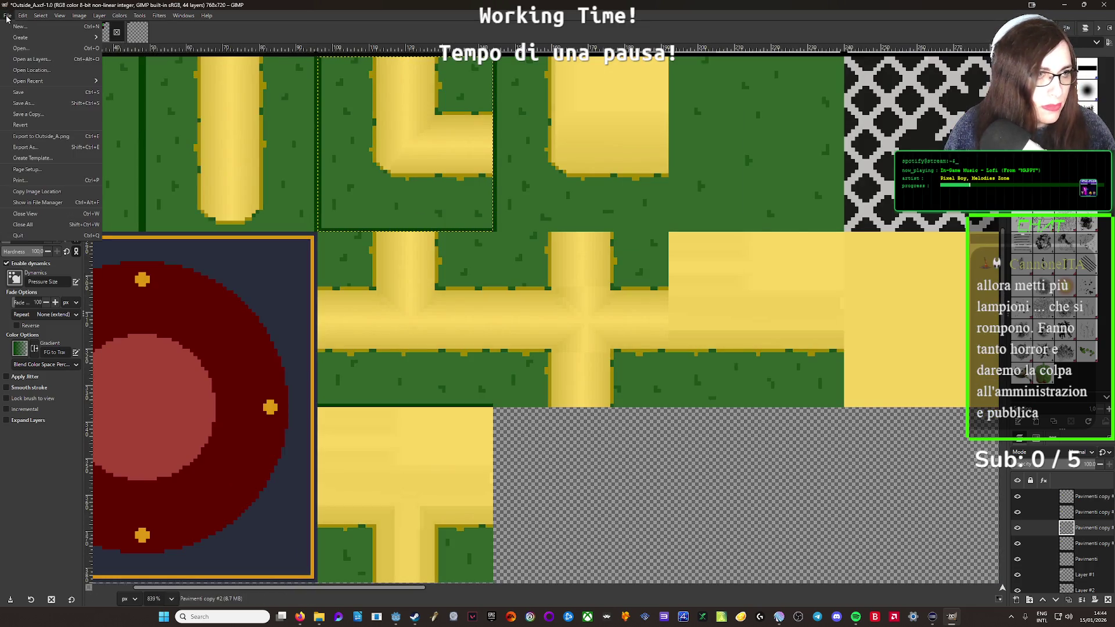
{"action": "left_click", "coordinate": [44, 136]}
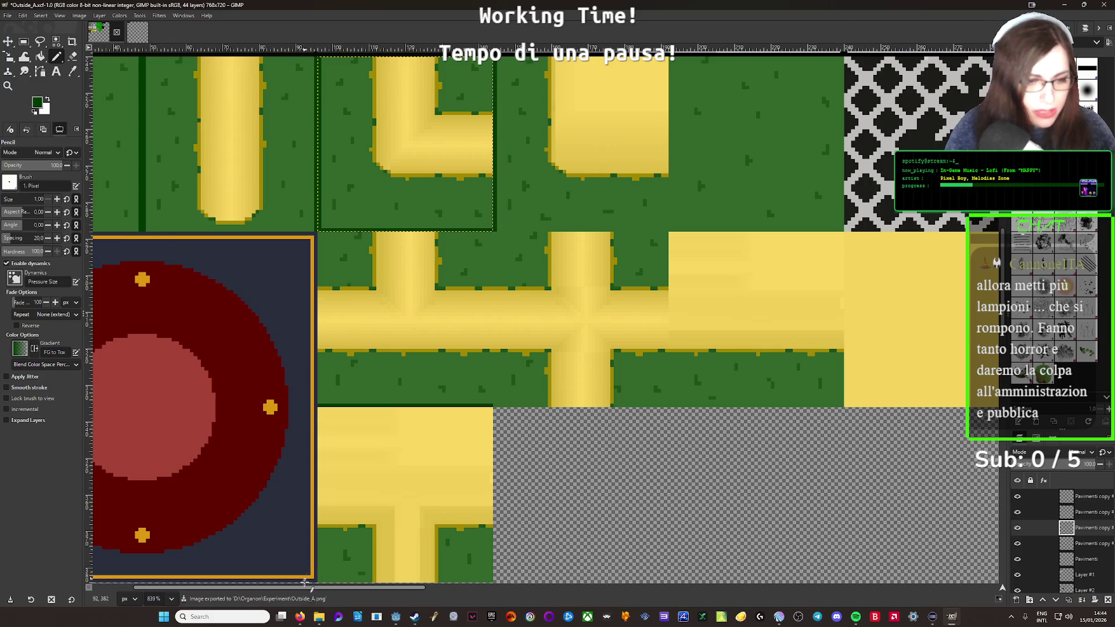
{"action": "left_click", "coordinate": [319, 617]}
{"action": "left_click", "coordinate": [301, 618]}
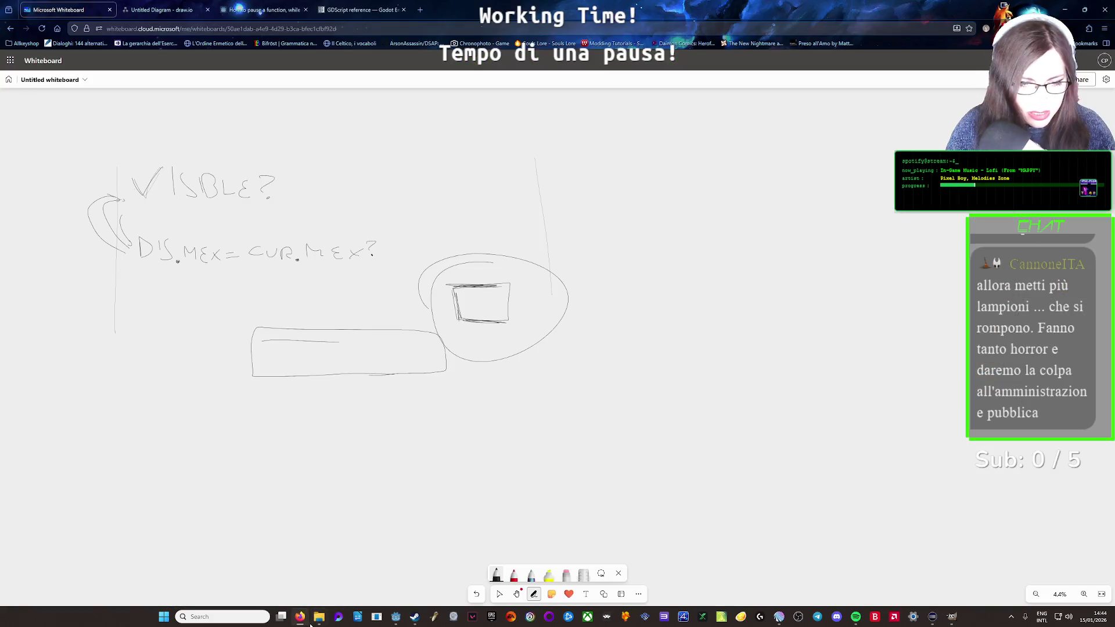
{"action": "left_click", "coordinate": [396, 617]}
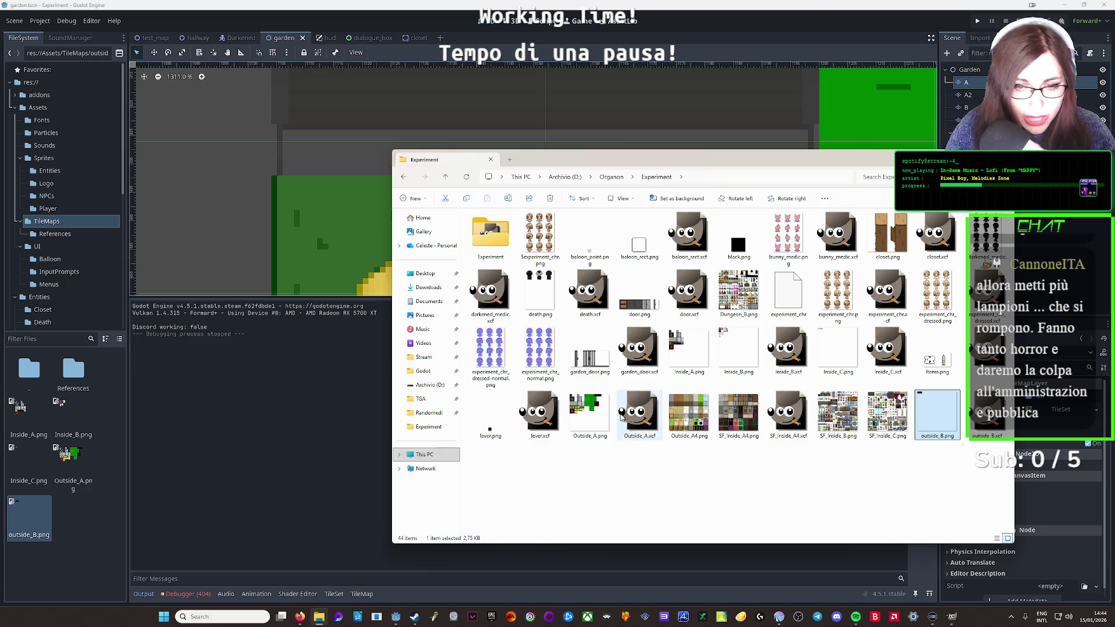
Drag the updated Outside_A.png from the Experiment folder into Godot's garden scene
{"action": "mouse_move", "coordinate": [590, 415]}
{"action": "left_mouse_down"}
{"action": "mouse_move", "coordinate": [92, 514]}
{"action": "mouse_move", "coordinate": [183, 455]}
{"action": "mouse_move", "coordinate": [283, 228]}
{"action": "left_mouse_up"}
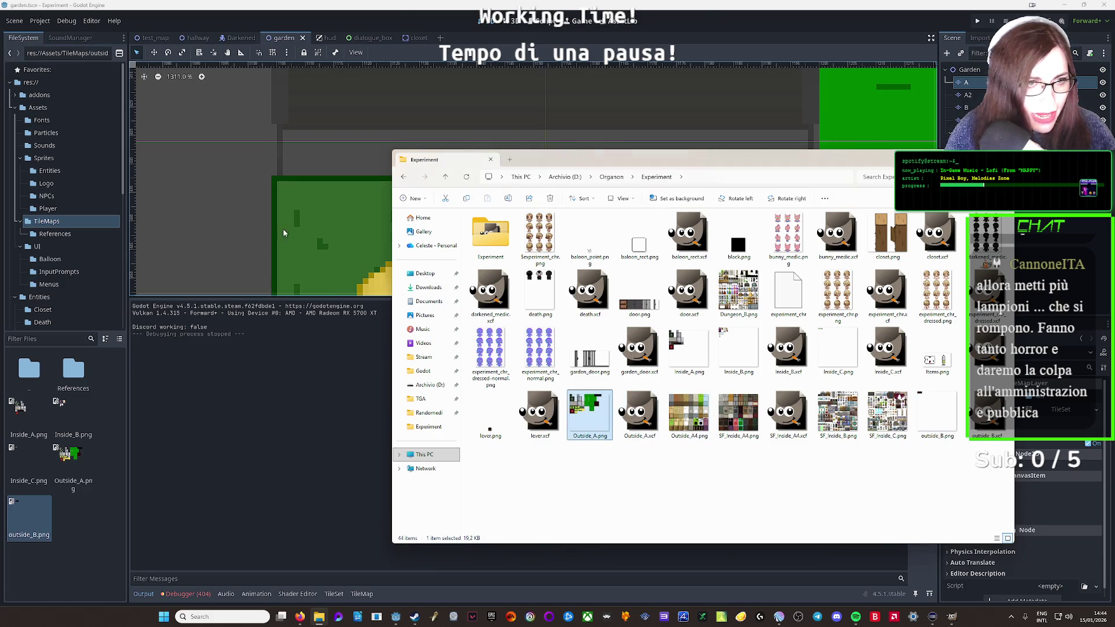
{"action": "left_click", "coordinate": [284, 228]}
{"action": "scroll", "coordinate": [496, 234], "scroll_direction": "down", "scroll_amount": 10}
{"action": "scroll", "coordinate": [441, 241], "scroll_direction": "up", "scroll_amount": 6}
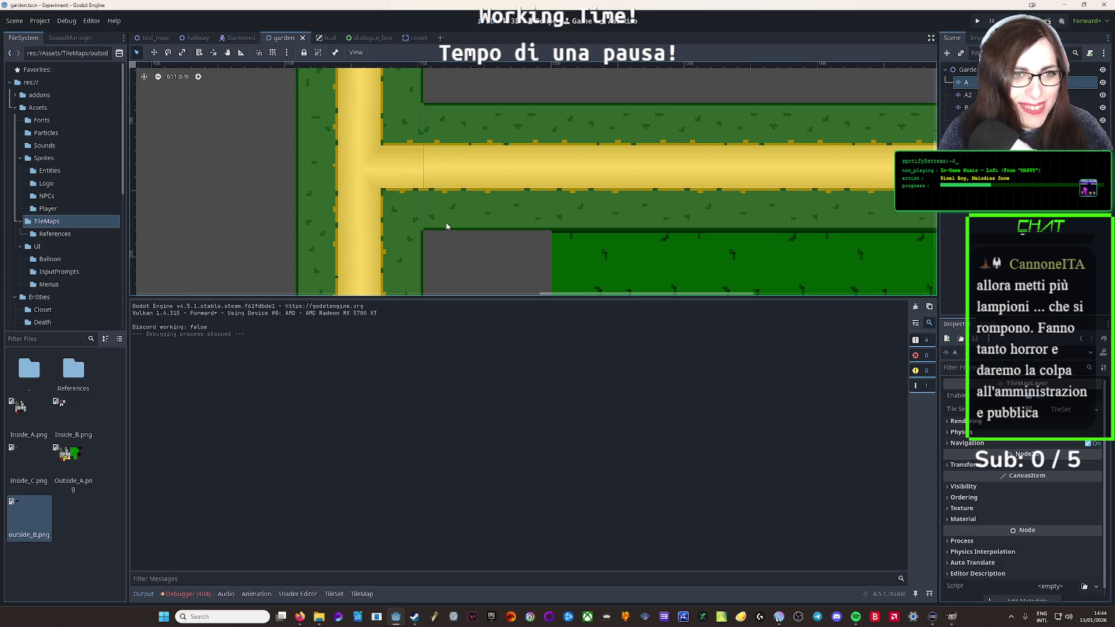
{"action": "scroll", "coordinate": [453, 229], "scroll_direction": "down", "scroll_amount": 10}
{"action": "scroll", "coordinate": [551, 182], "scroll_direction": "up", "scroll_amount": 9}
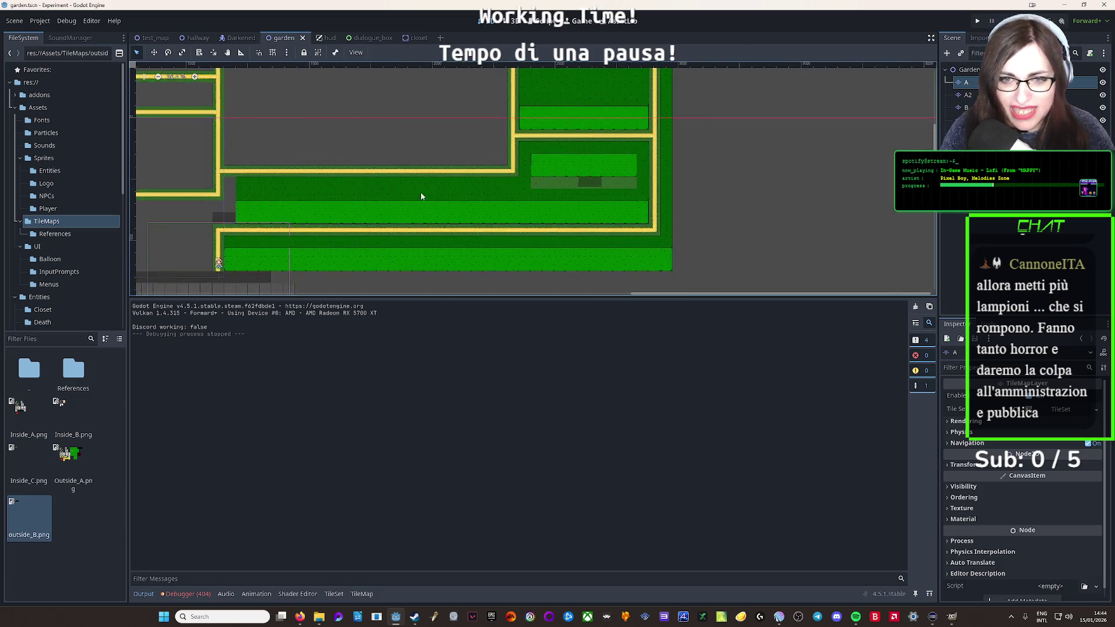
{"action": "scroll", "coordinate": [684, 205], "scroll_direction": "down", "scroll_amount": 8}
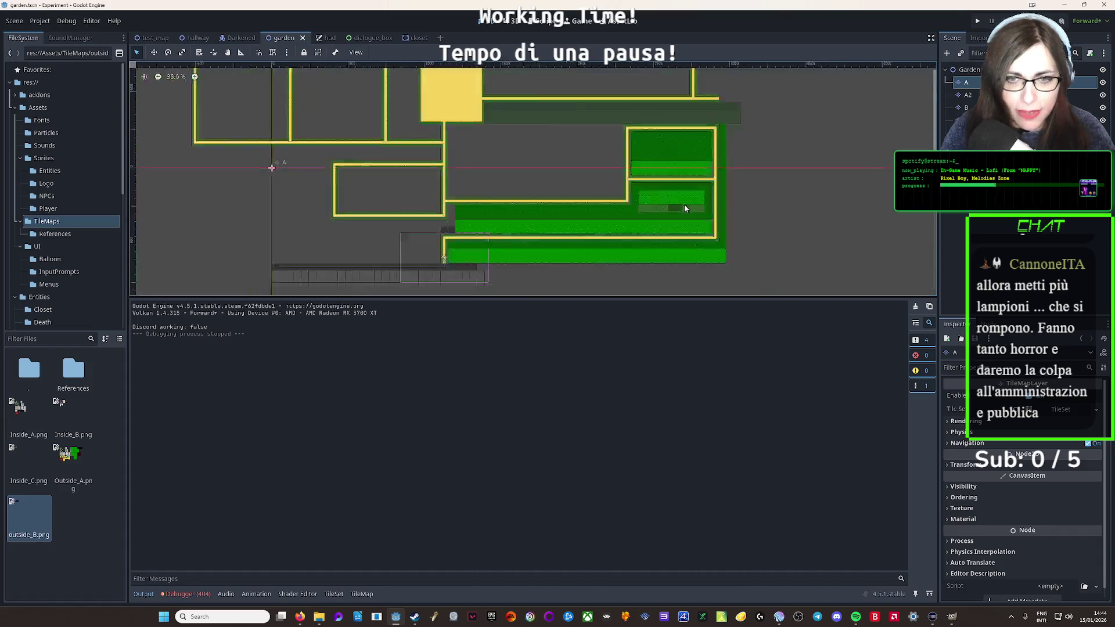
{"action": "scroll", "coordinate": [523, 221], "scroll_direction": "up", "scroll_amount": 3}
{"action": "scroll", "coordinate": [445, 246], "scroll_direction": "up", "scroll_amount": 2}
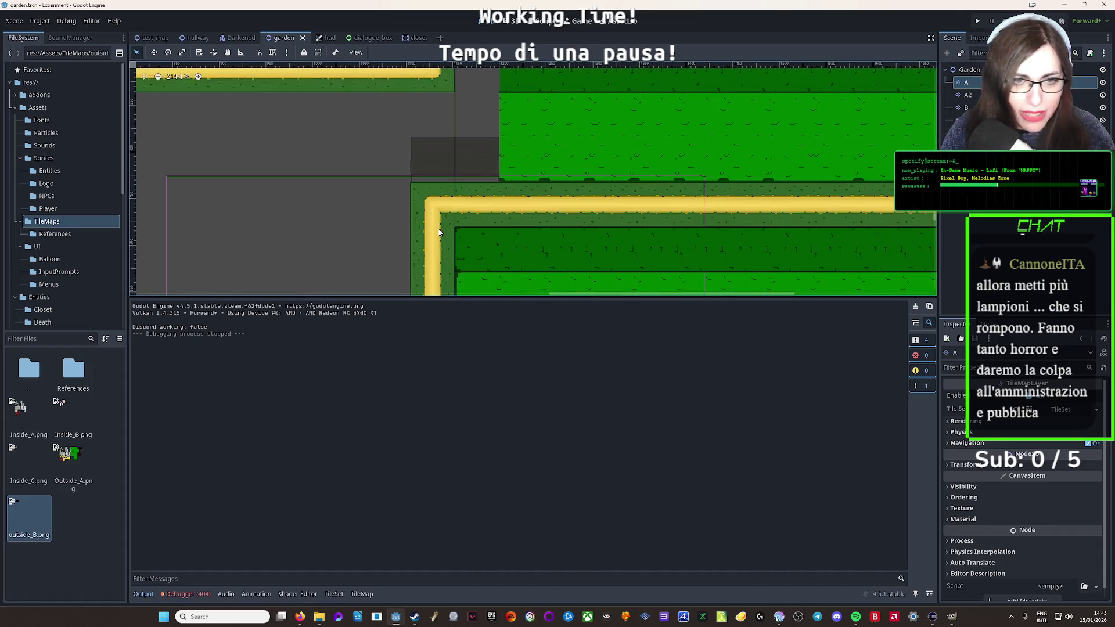
{"action": "scroll", "coordinate": [448, 239], "scroll_direction": "down", "scroll_amount": 5}
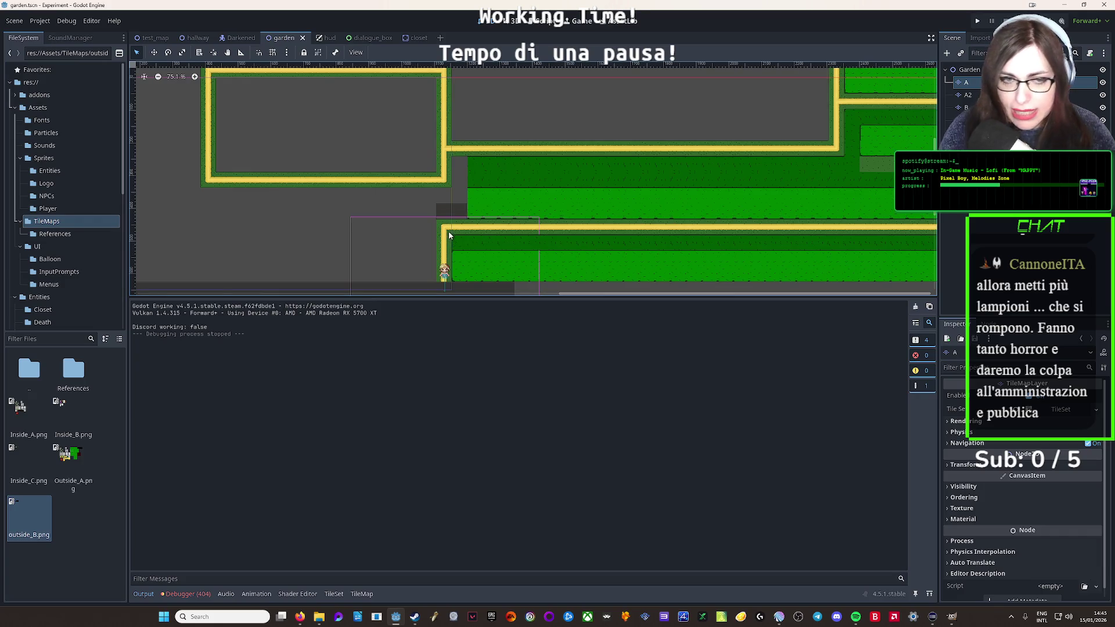
{"action": "left_click_drag", "start_coordinate": [452, 241], "coordinate": [456, 189]}
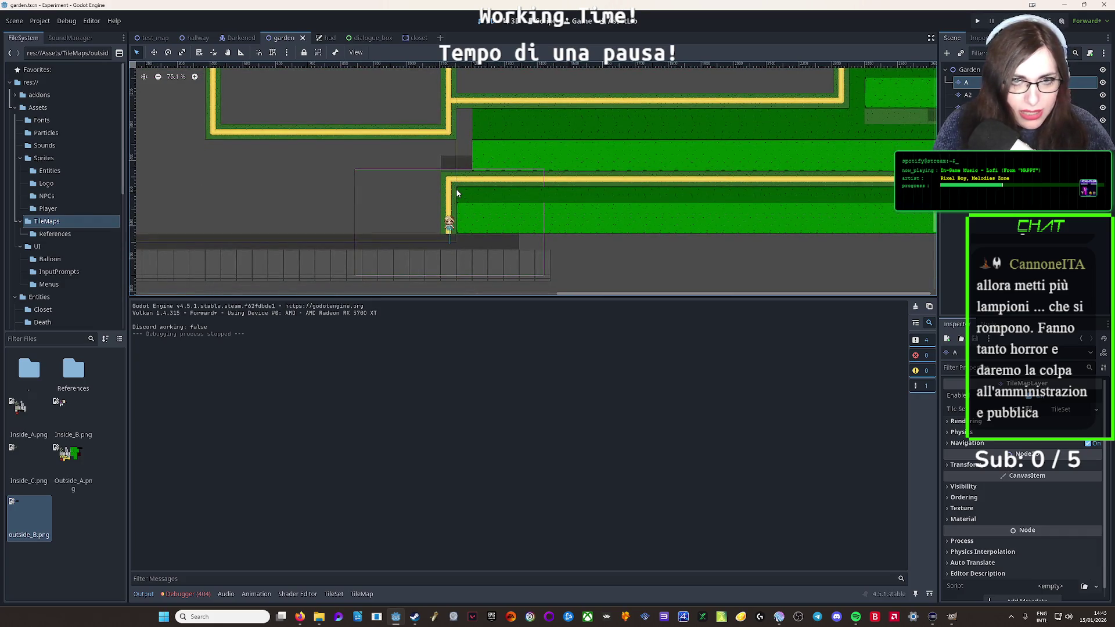